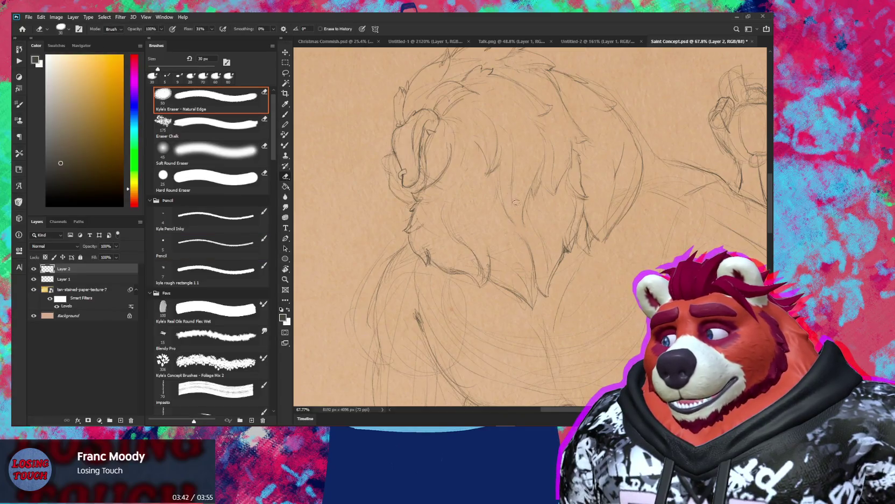
- Sketch pencil fur strokes on the back of the right figure's head, erasing stray lines
{"action": "key", "text": "b"}
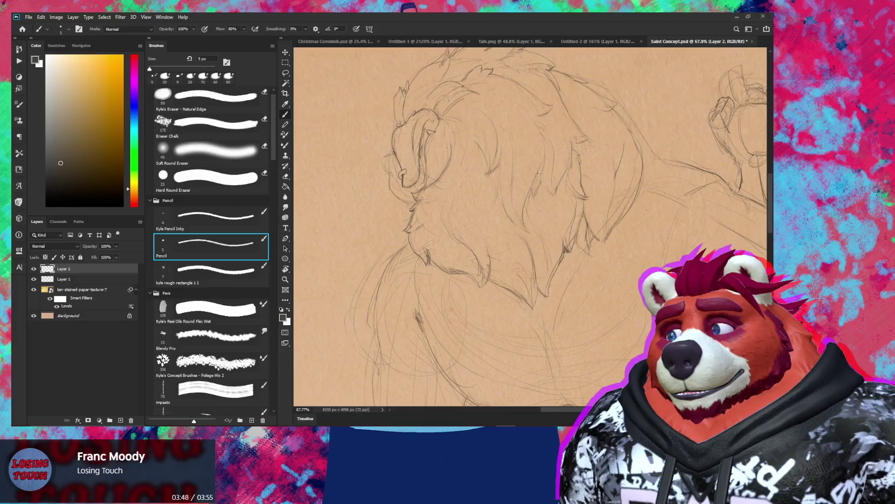
{"action": "key", "text": "e"}
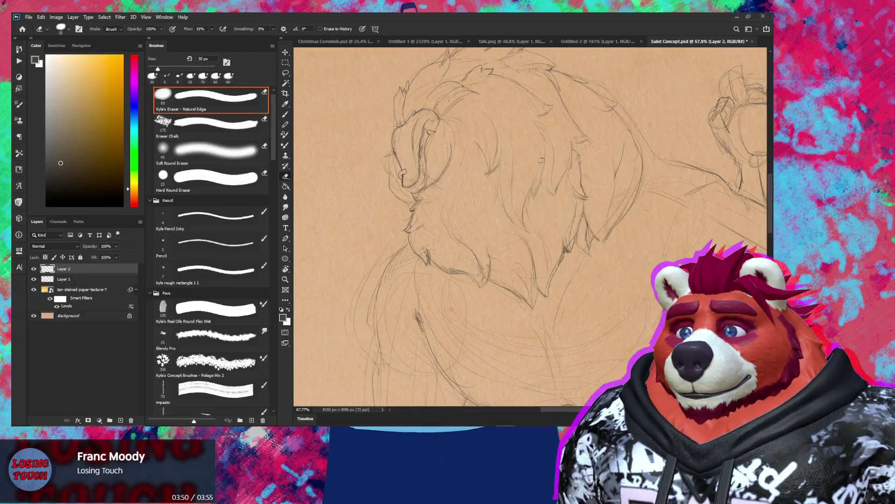
{"action": "key", "text": "b"}
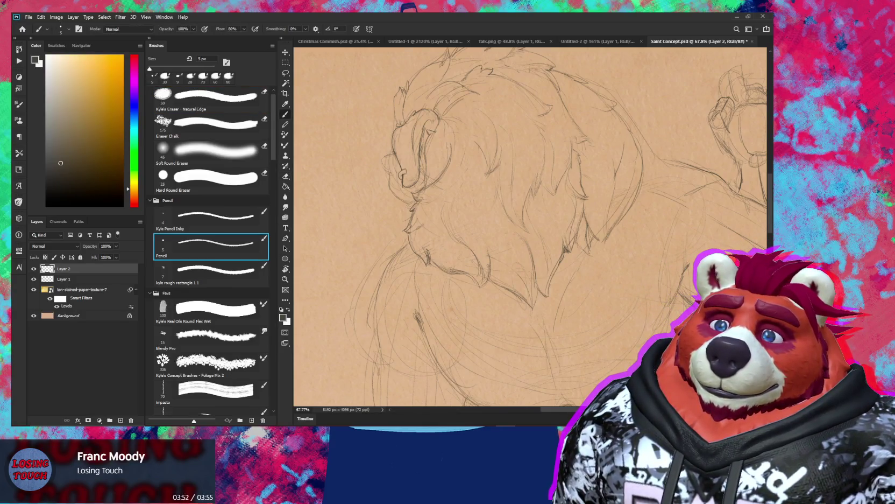
{"action": "scroll", "coordinate": [536, 173], "scroll_direction": "down", "scroll_amount": 2}
{"action": "scroll", "coordinate": [560, 186], "scroll_direction": "down", "scroll_amount": 2}
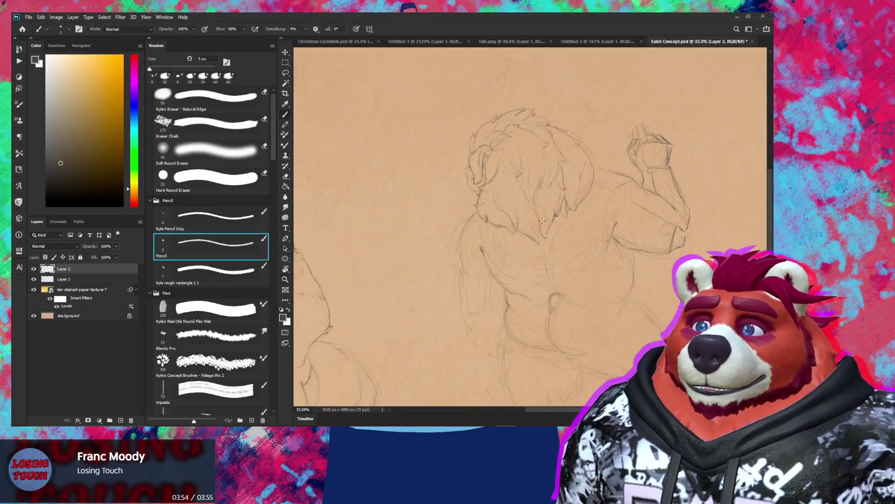
- Zoom out to compare both figures, then add more fur strokes to the right figure's head
{"action": "key", "text": "z"}
{"action": "left_click_drag", "start_coordinate": [576, 194], "coordinate": [549, 195]}
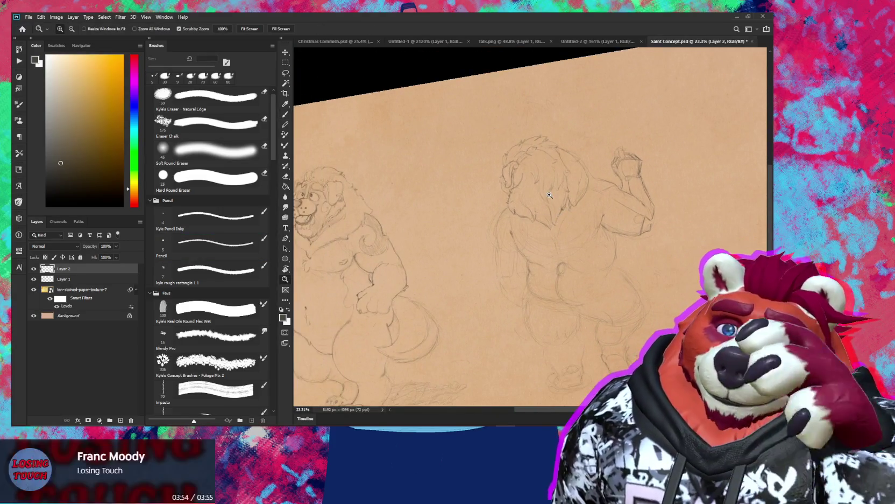
{"action": "left_click_drag", "start_coordinate": [546, 175], "coordinate": [573, 177]}
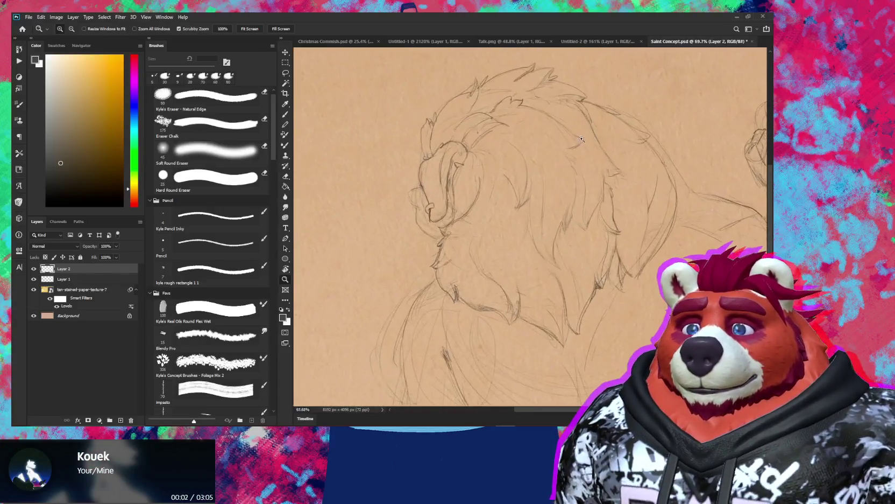
{"action": "key", "text": "b"}
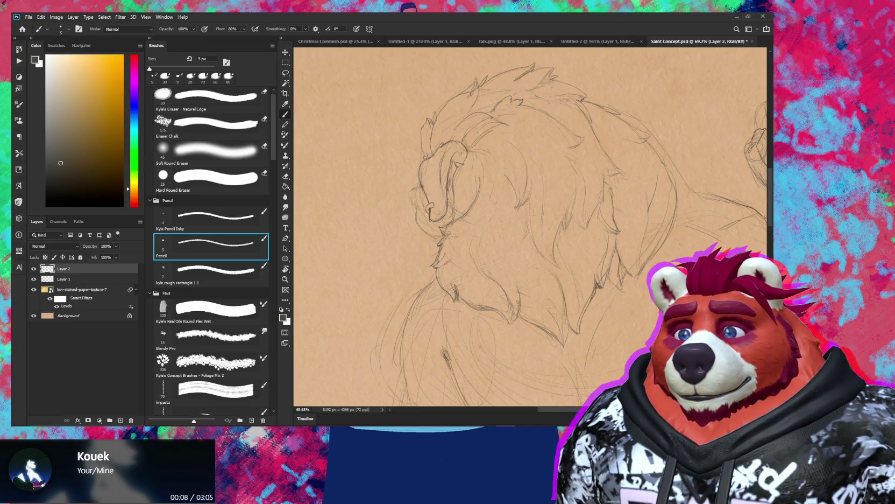
{"action": "key", "text": "z"}
{"action": "left_click_drag", "start_coordinate": [534, 212], "coordinate": [511, 214]}
{"action": "key", "text": "b"}
- Check the whole canvas, then keep drawing head fur with the canvas view tilted
{"action": "key", "text": "z"}
{"action": "left_click_drag", "start_coordinate": [571, 291], "coordinate": [552, 291]}
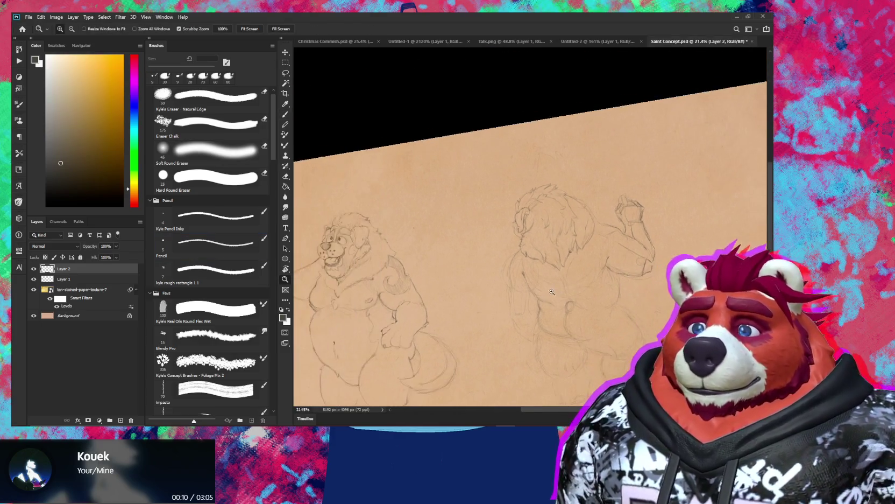
{"action": "left_click_drag", "start_coordinate": [516, 215], "coordinate": [534, 215]}
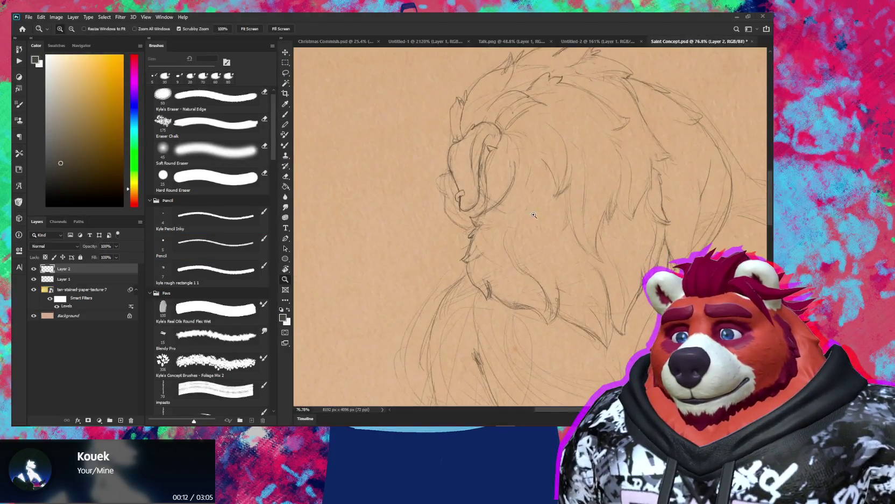
{"action": "key", "text": "b"}
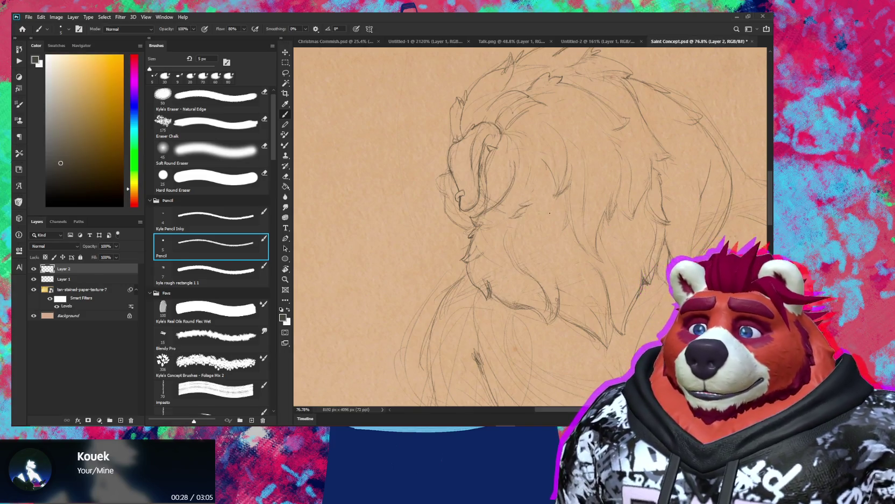
{"action": "scroll", "coordinate": [554, 194], "scroll_direction": "down", "scroll_amount": 5}
{"action": "key", "text": "r"}
{"action": "left_click_drag", "start_coordinate": [615, 279], "coordinate": [592, 301]}
- Draw fur on the right figure's head with the canvas rotated to a comfortable drawing angle
{"action": "key", "text": "z"}
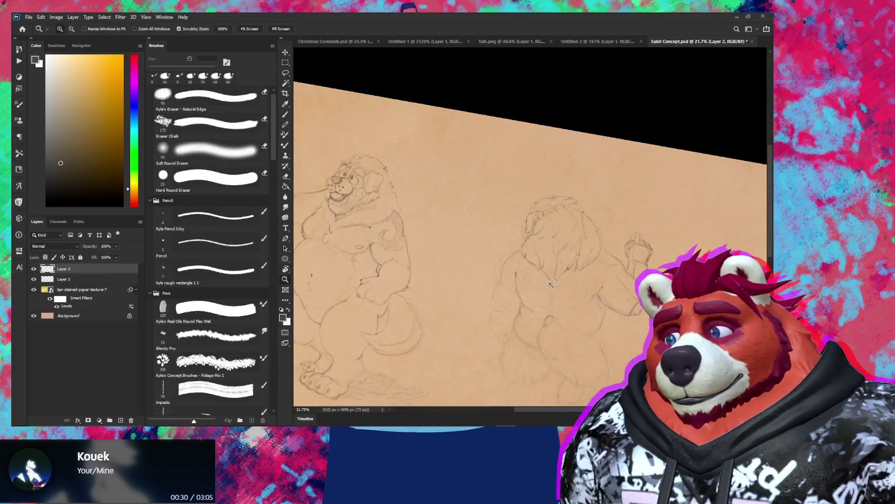
{"action": "left_click_drag", "start_coordinate": [560, 220], "coordinate": [584, 220]}
{"action": "key", "text": "b"}
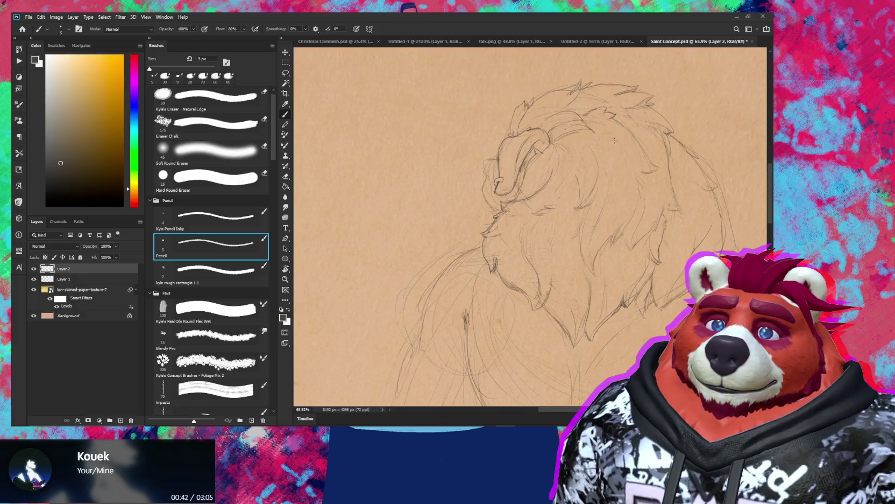
{"action": "key", "text": "r"}
{"action": "left_click_drag", "start_coordinate": [677, 119], "coordinate": [447, 130]}
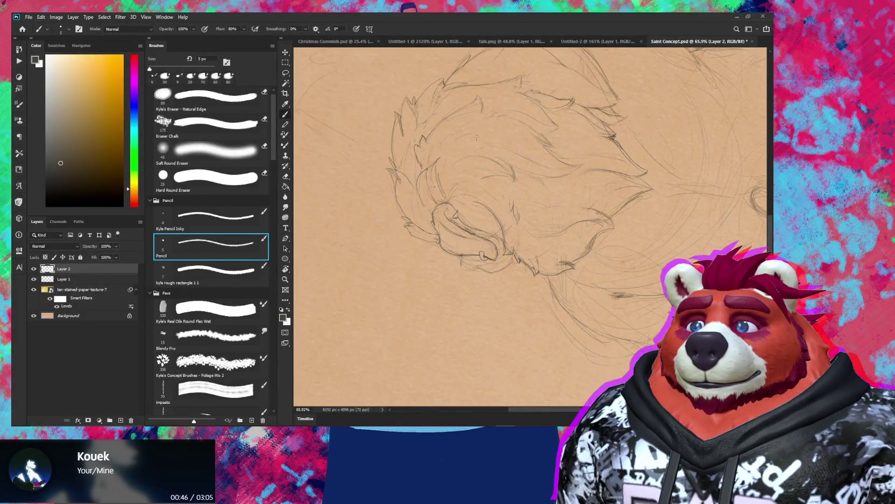
{"action": "mouse_move", "coordinate": [476, 137]}
{"action": "left_mouse_down"}
{"action": "mouse_move", "coordinate": [623, 261]}
{"action": "mouse_move", "coordinate": [532, 283]}
{"action": "left_mouse_up"}
{"action": "scroll", "coordinate": [569, 294], "scroll_direction": "up", "scroll_amount": 3}
- Alternate pencil and eraser on the mane strands, comparing both figures once zoomed out
{"action": "key", "text": "e"}
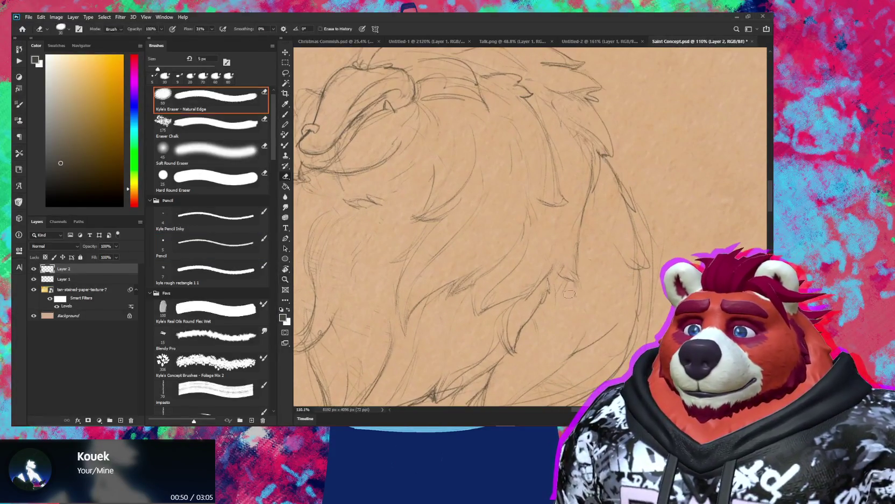
{"action": "key", "text": "b"}
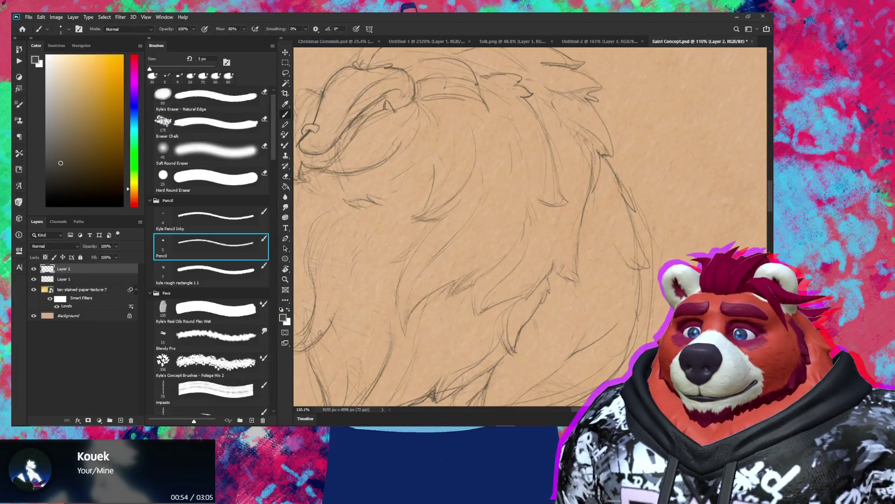
{"action": "key", "text": "e"}
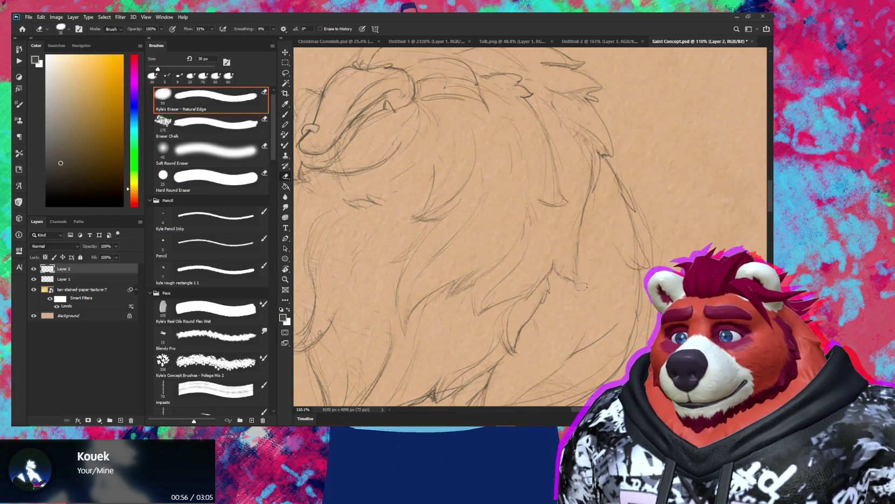
{"action": "key", "text": "b"}
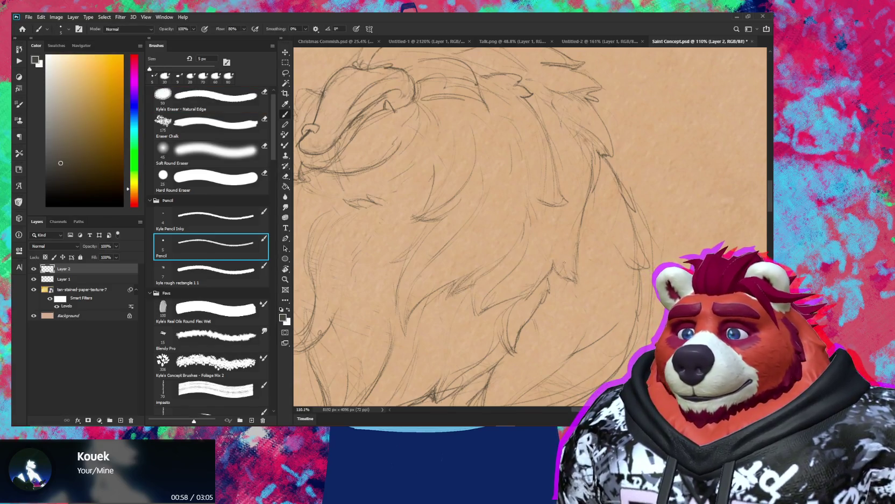
{"action": "key", "text": "z"}
{"action": "mouse_move", "coordinate": [576, 280]}
{"action": "left_mouse_down"}
{"action": "mouse_move", "coordinate": [654, 325]}
{"action": "mouse_move", "coordinate": [636, 292]}
{"action": "left_mouse_up"}
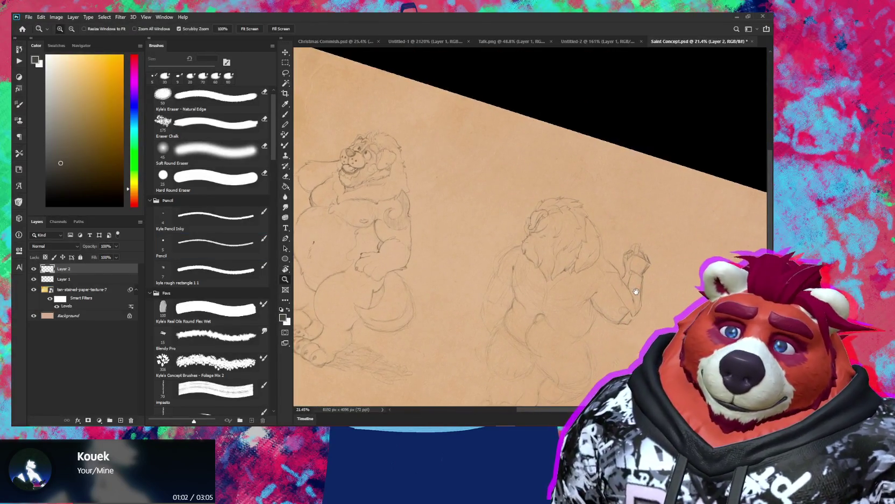
{"action": "mouse_move", "coordinate": [602, 220]}
{"action": "left_mouse_down"}
{"action": "mouse_move", "coordinate": [619, 221]}
{"action": "mouse_move", "coordinate": [604, 249]}
{"action": "left_mouse_up"}
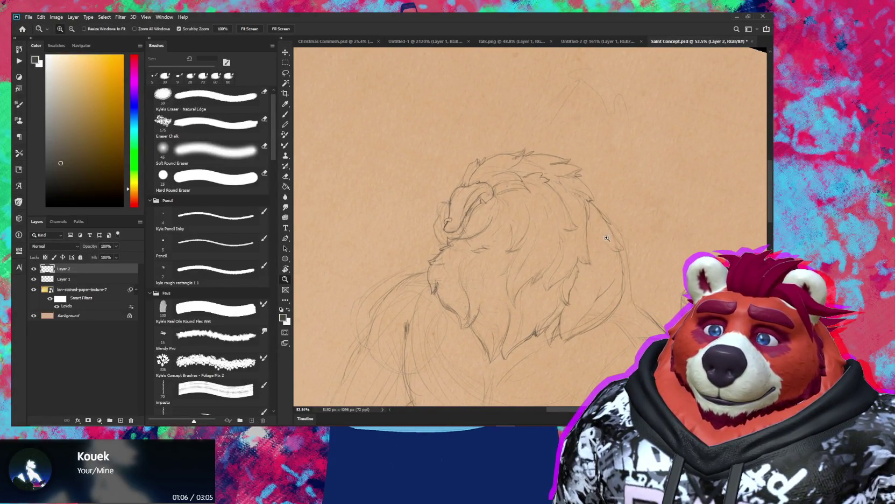
{"action": "key", "text": "b"}
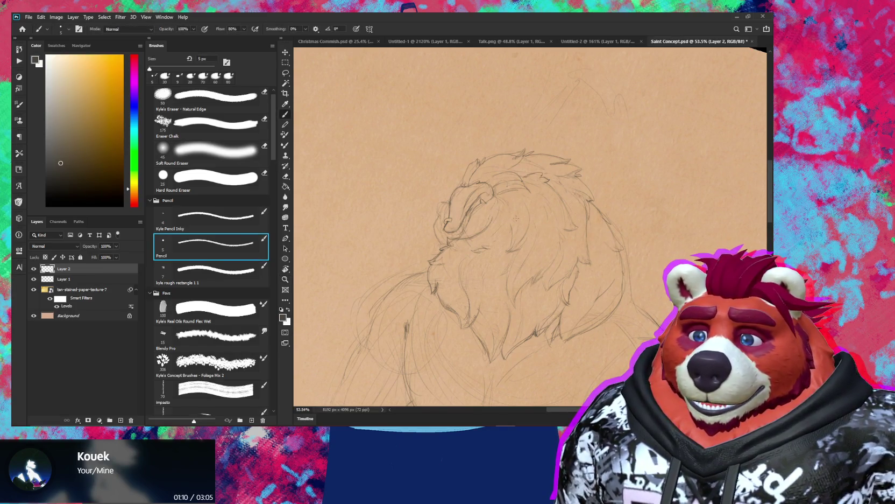
- Erase stray lines on the shoulders and add more fur strokes, checking both whole figures
{"action": "key", "text": "e"}
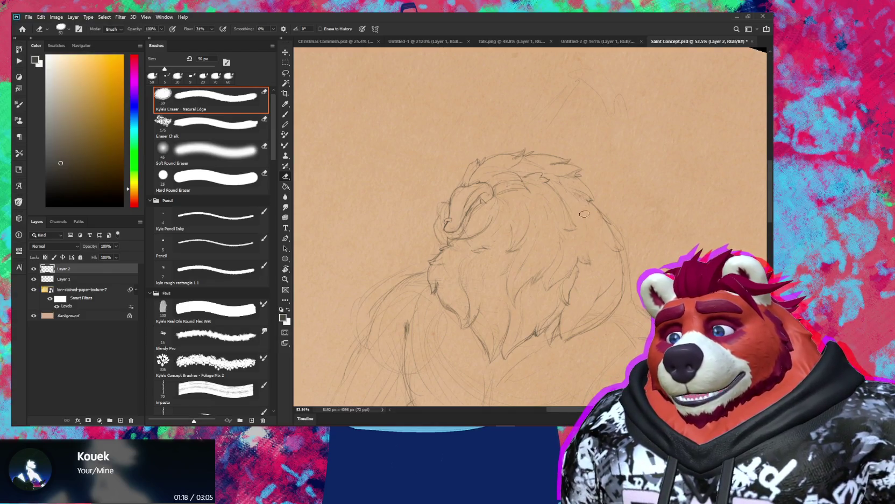
{"action": "key", "text": "b"}
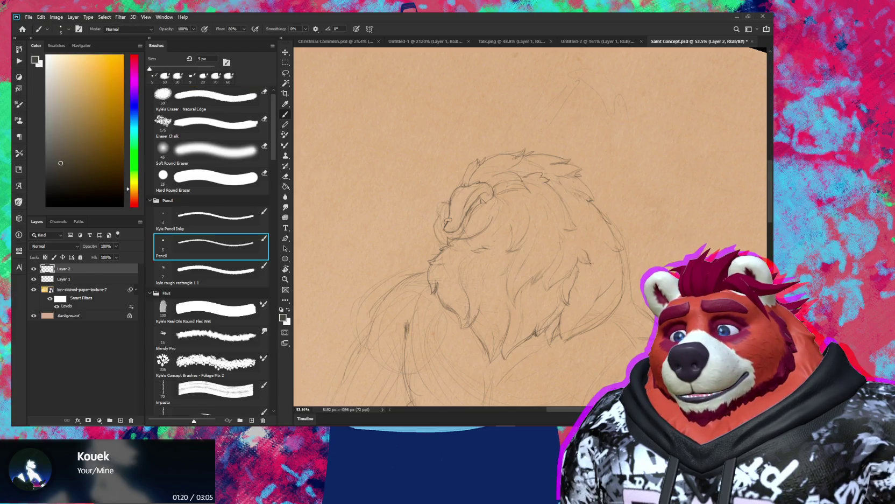
{"action": "mouse_move", "coordinate": [610, 252]}
{"action": "left_mouse_down"}
{"action": "mouse_move", "coordinate": [596, 263]}
{"action": "mouse_move", "coordinate": [630, 263]}
{"action": "left_mouse_up"}
{"action": "key", "text": "e"}
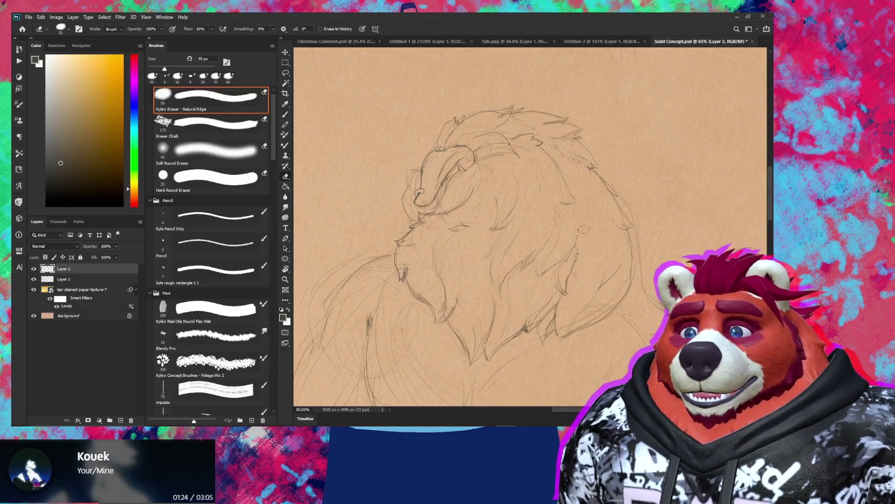
{"action": "key", "text": "z"}
{"action": "left_click_drag", "start_coordinate": [608, 224], "coordinate": [579, 225]}
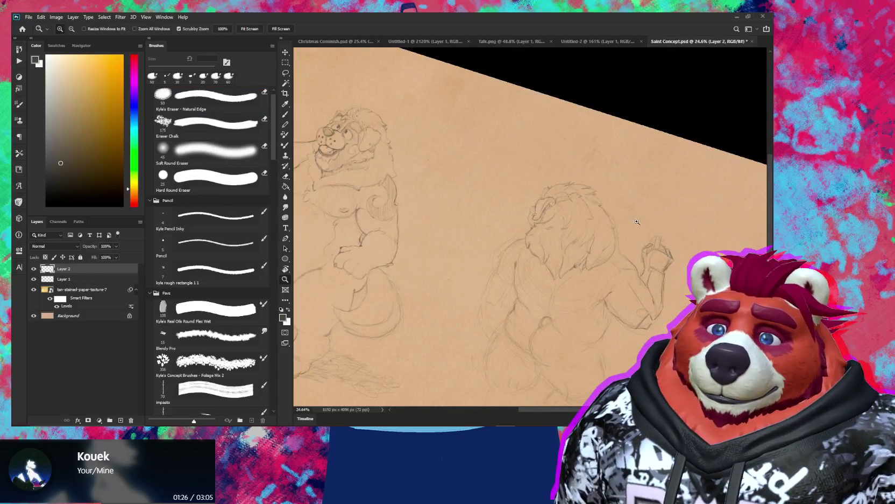
{"action": "left_click_drag", "start_coordinate": [637, 222], "coordinate": [670, 222]}
{"action": "key", "text": "b"}
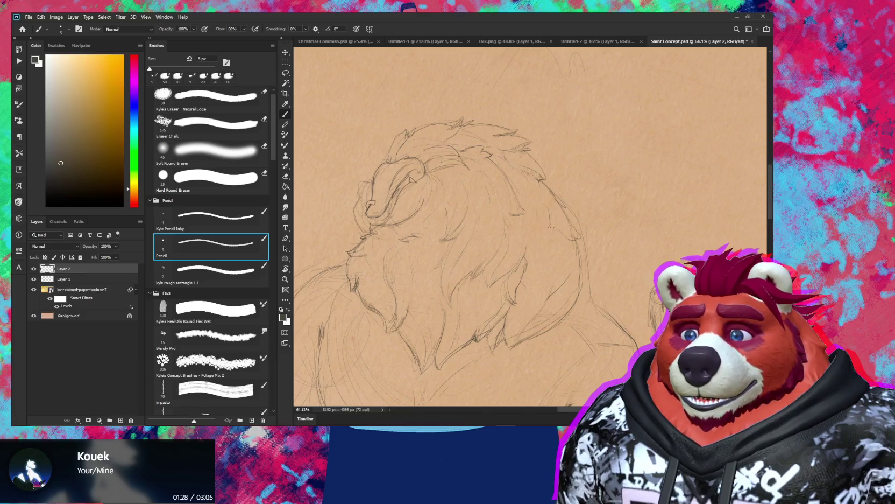
- Reposition and level the view on the lion's head, then erase stray mane lines
{"action": "key", "text": "r"}
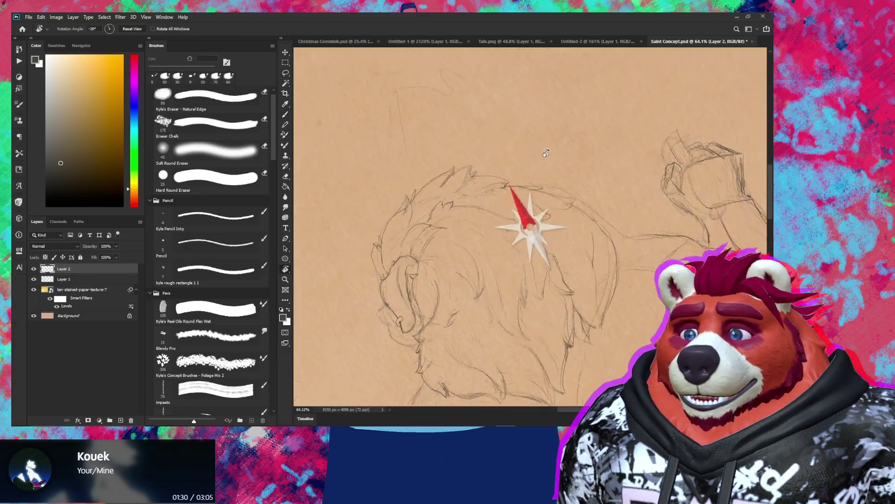
{"action": "left_click_drag", "start_coordinate": [516, 208], "coordinate": [544, 177]}
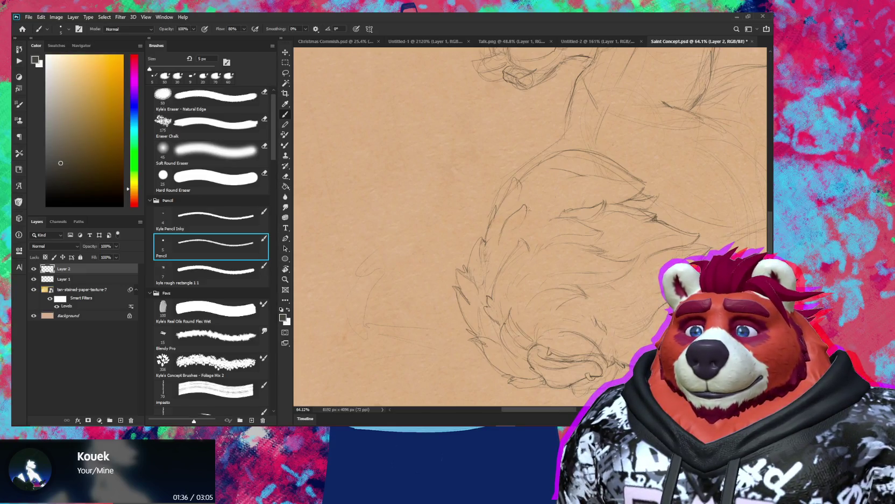
{"action": "scroll", "coordinate": [535, 208], "scroll_direction": "down", "scroll_amount": 3}
{"action": "key", "text": "r"}
{"action": "left_click_drag", "start_coordinate": [538, 215], "coordinate": [558, 315]}
{"action": "key", "text": "z"}
{"action": "left_click_drag", "start_coordinate": [549, 269], "coordinate": [603, 269]}
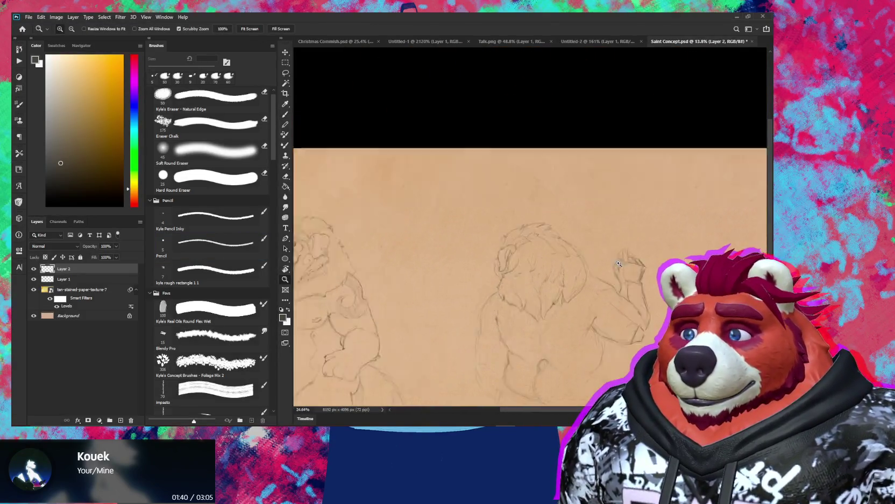
{"action": "key", "text": "e"}
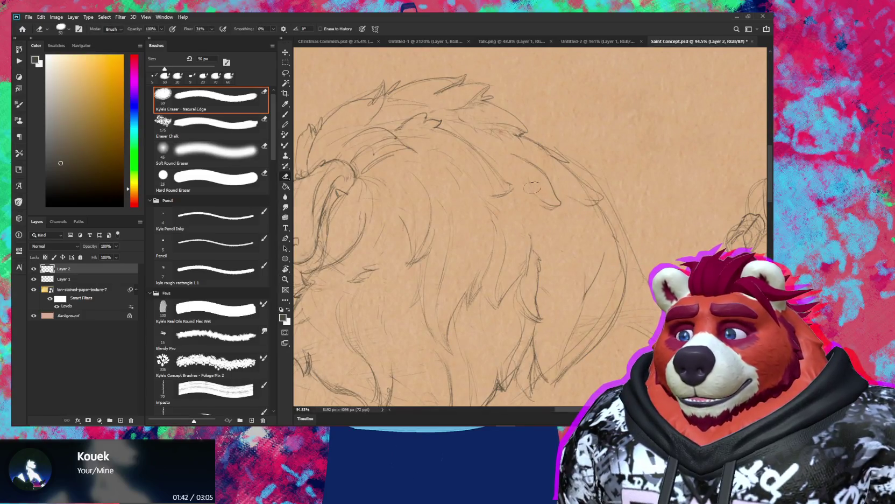
{"action": "key", "text": "b"}
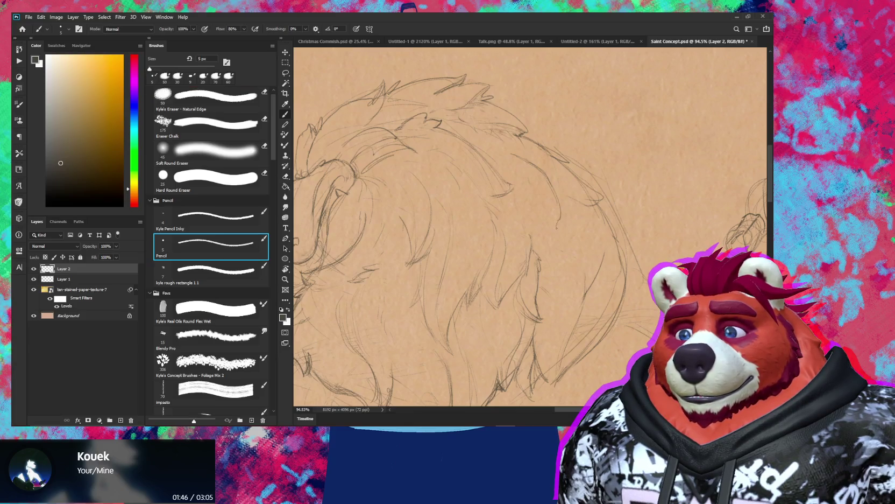
- Add shaggy mane strands with pencil and eraser, with the view rotated to a better angle
{"action": "key", "text": "e"}
{"action": "key", "text": "b"}
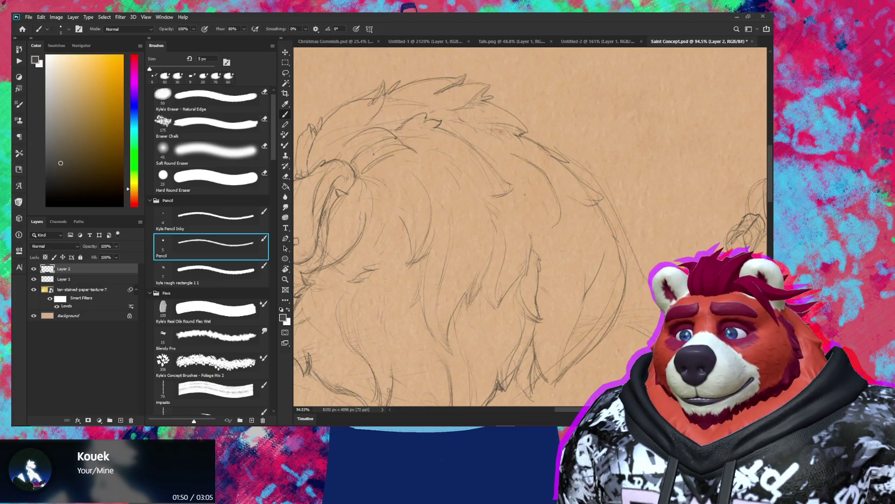
{"action": "key", "text": "e"}
{"action": "key", "text": "b"}
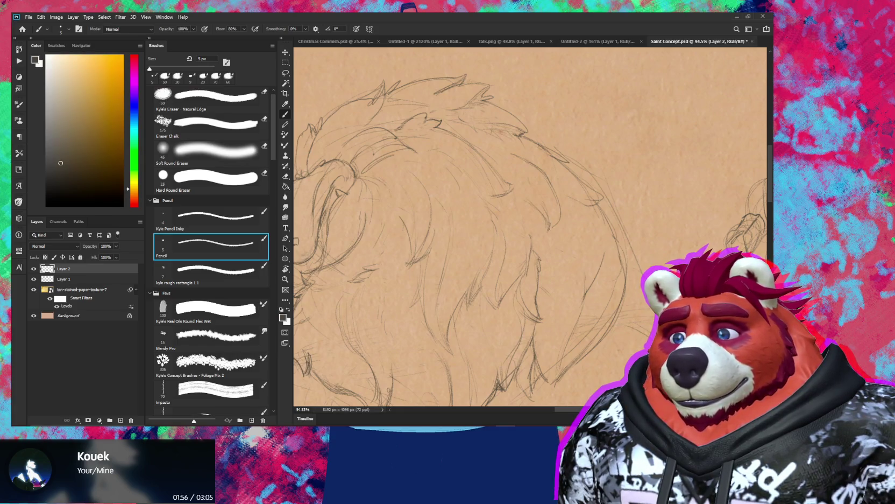
{"action": "key", "text": "z"}
{"action": "mouse_move", "coordinate": [559, 215]}
{"action": "left_mouse_down"}
{"action": "mouse_move", "coordinate": [517, 215]}
{"action": "mouse_move", "coordinate": [520, 224]}
{"action": "mouse_move", "coordinate": [530, 160]}
{"action": "left_mouse_up"}
{"action": "key", "text": "r"}
{"action": "key", "text": "b"}
- Keep refining mane strands, checking both figures in a levelled, zoomed-out view
{"action": "key", "text": "e"}
{"action": "key", "text": "b"}
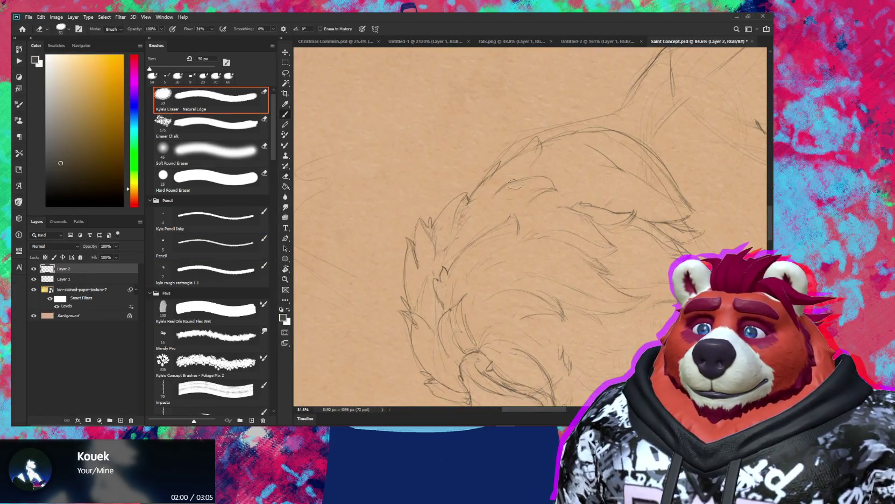
{"action": "key", "text": "e"}
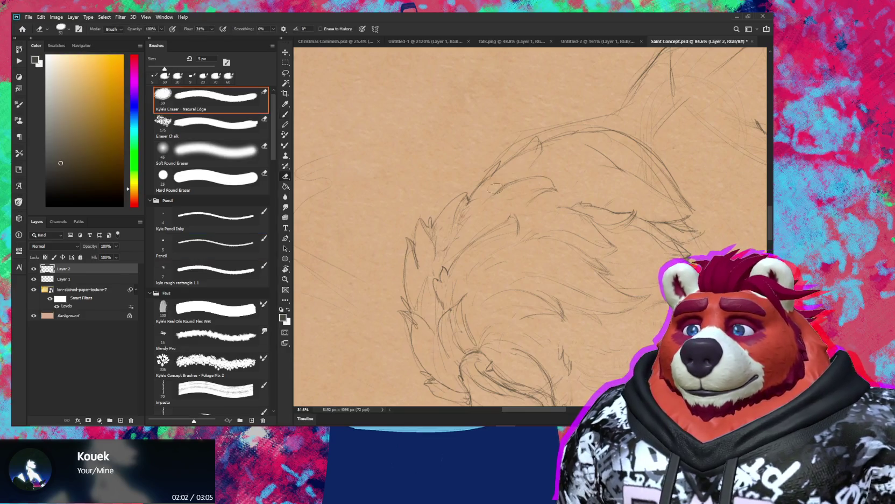
{"action": "key", "text": "b"}
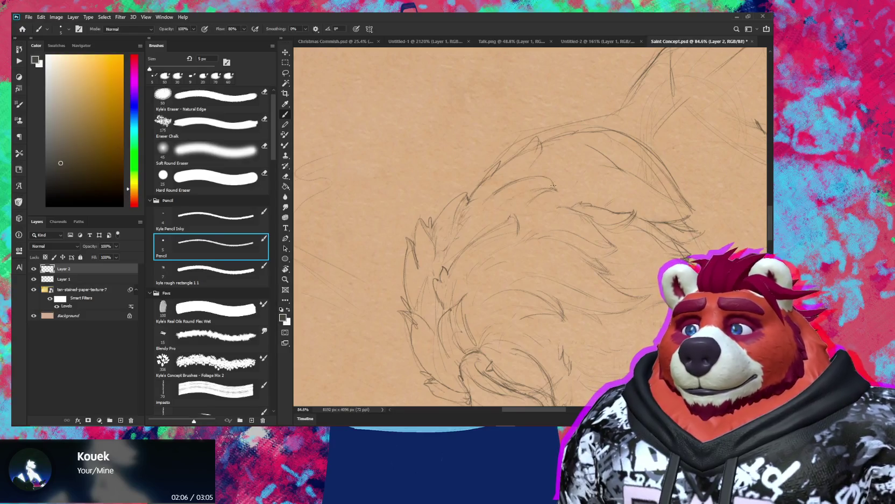
{"action": "scroll", "coordinate": [552, 187], "scroll_direction": "down", "scroll_amount": 5}
{"action": "left_click_drag", "start_coordinate": [552, 187], "coordinate": [599, 329]}
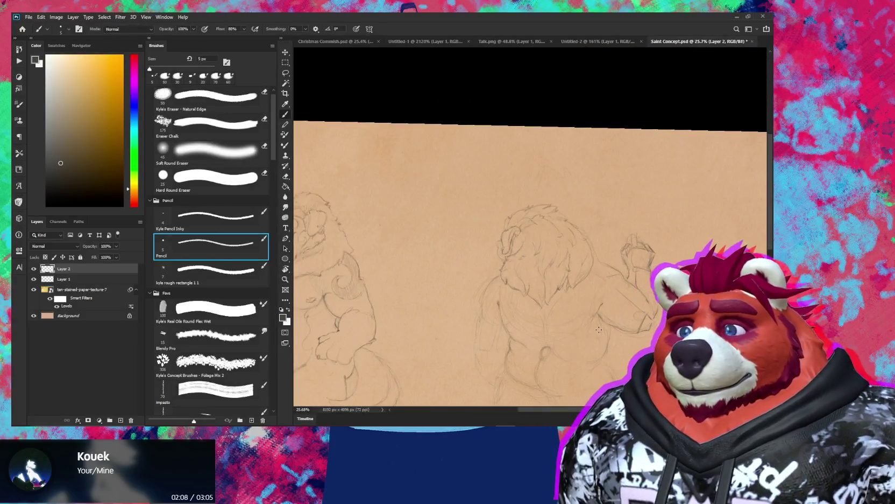
{"action": "scroll", "coordinate": [554, 237], "scroll_direction": "up", "scroll_amount": 8}
{"action": "key", "text": "e"}
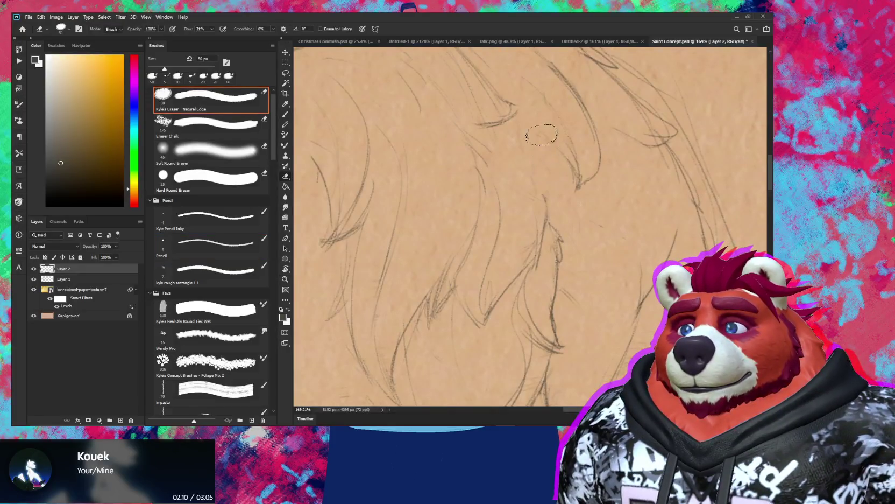
- Bring the whole back-view figure into view and clean up stray lines on its head
{"action": "scroll", "coordinate": [542, 135], "scroll_direction": "down", "scroll_amount": 5}
{"action": "left_click_drag", "start_coordinate": [615, 281], "coordinate": [593, 328]}
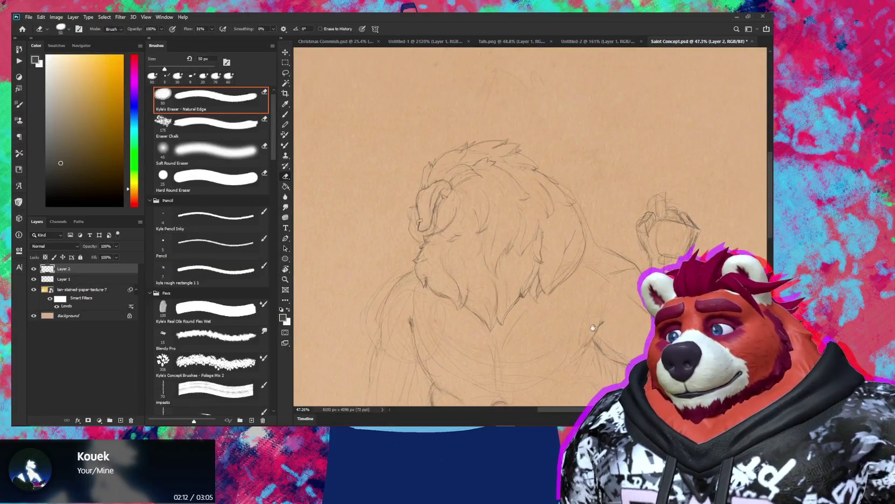
{"action": "scroll", "coordinate": [593, 328], "scroll_direction": "down", "scroll_amount": 3}
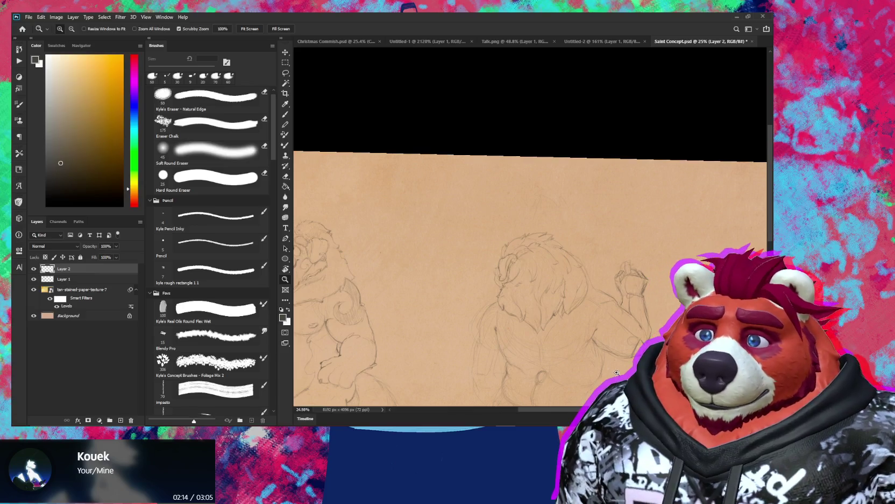
{"action": "scroll", "coordinate": [594, 232], "scroll_direction": "up", "scroll_amount": 5}
{"action": "key", "text": "e"}
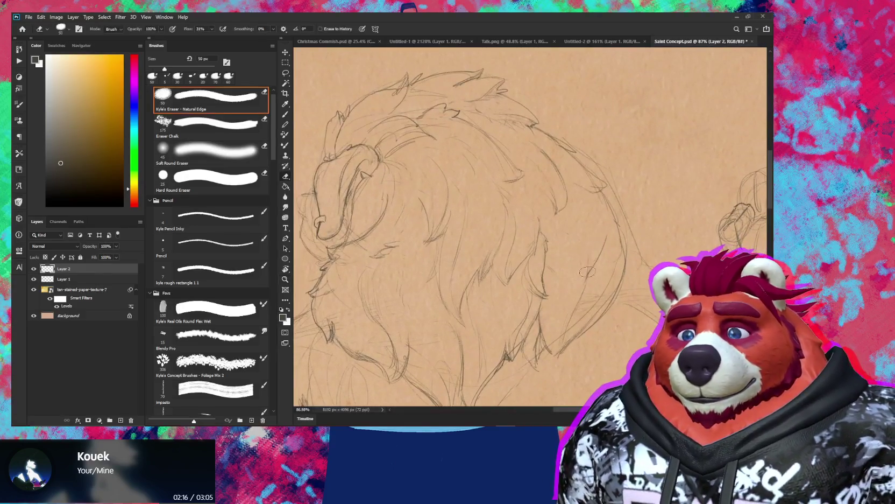
{"action": "key", "text": "b"}
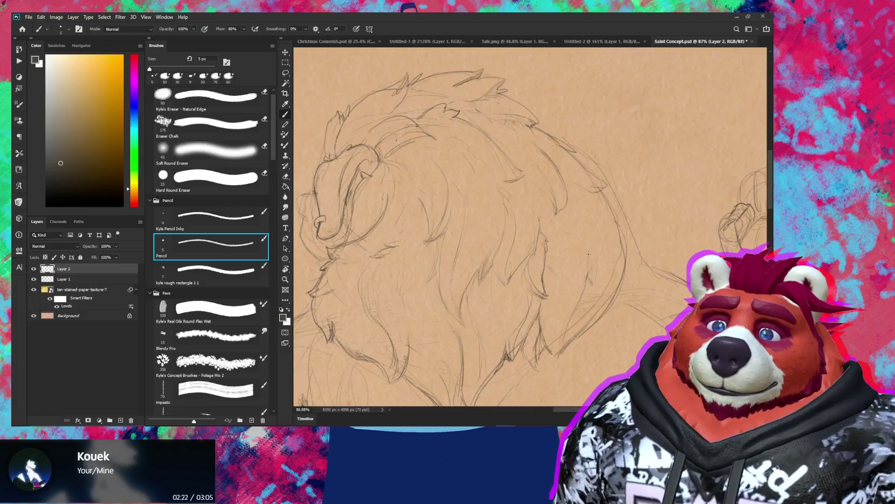
- Zoom in on the lion's head and add more strands to the lower mane and shoulders
{"action": "key", "text": "z"}
{"action": "left_click_drag", "start_coordinate": [609, 270], "coordinate": [597, 234]}
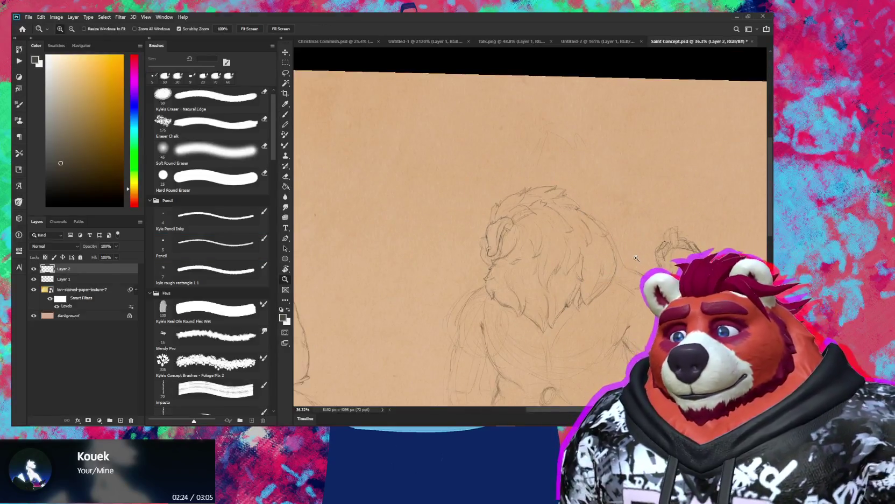
{"action": "key", "text": "e"}
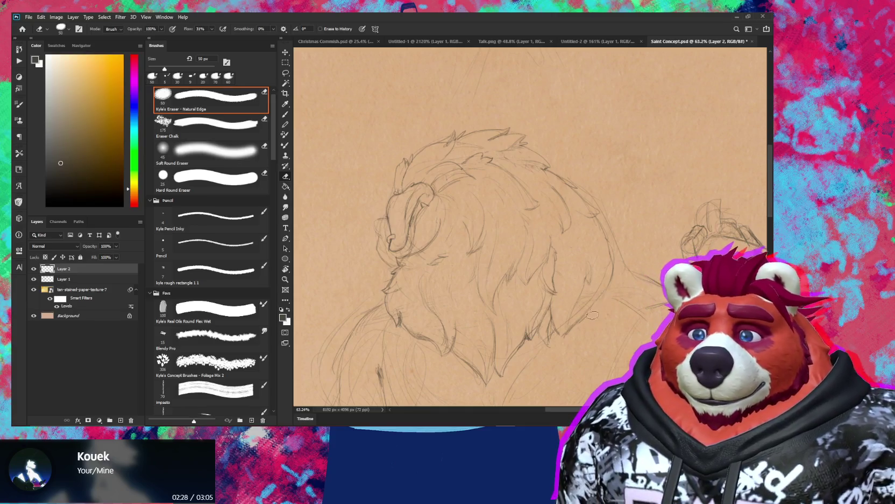
{"action": "key", "text": "b"}
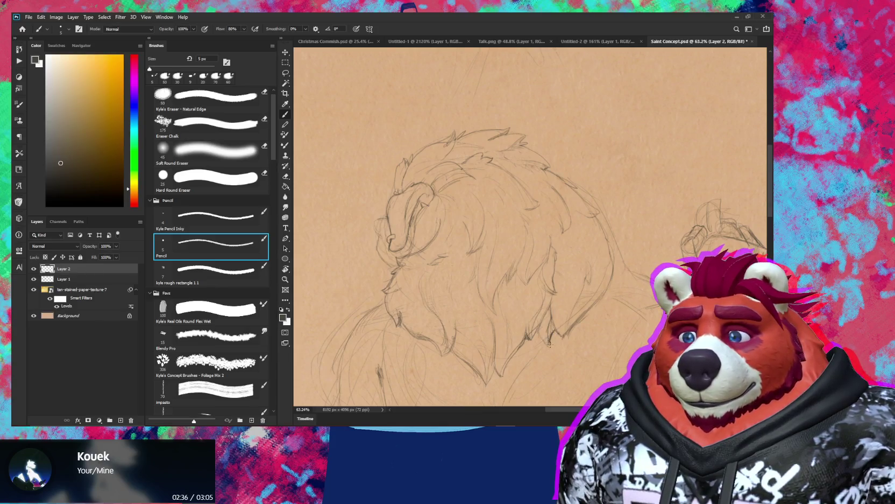
{"action": "key", "text": "e"}
{"action": "key", "text": "e"}
{"action": "scroll", "coordinate": [546, 312], "scroll_direction": "down", "scroll_amount": 5}
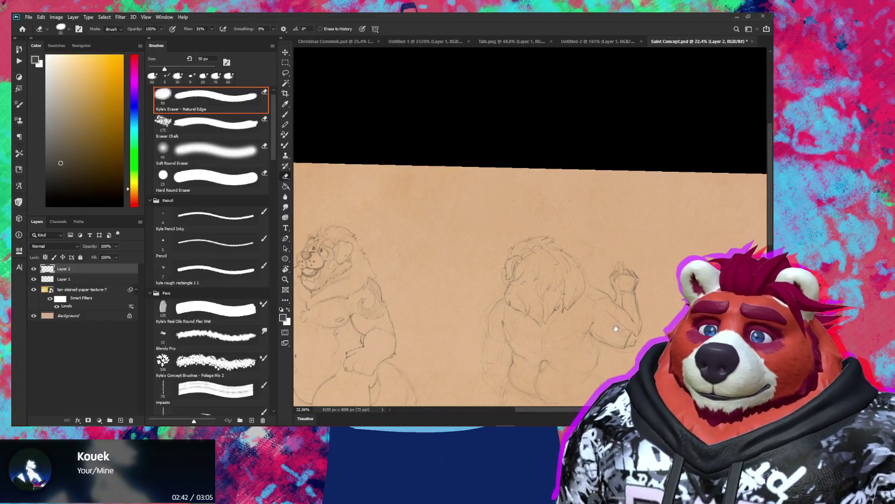
- Pan across both figures on the tan paper, then take the pencil back to the rear figure's torso
{"action": "left_click_drag", "start_coordinate": [616, 329], "coordinate": [652, 237]}
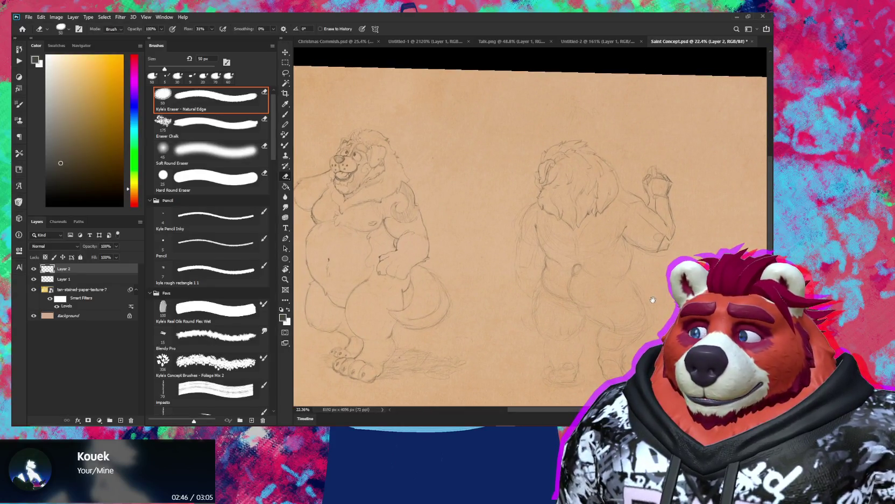
{"action": "left_click_drag", "start_coordinate": [643, 296], "coordinate": [617, 320]}
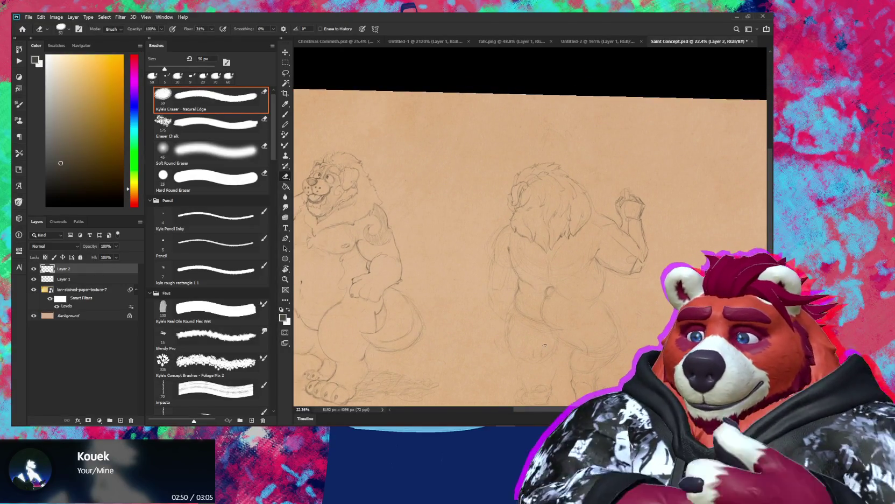
{"action": "key", "text": "b"}
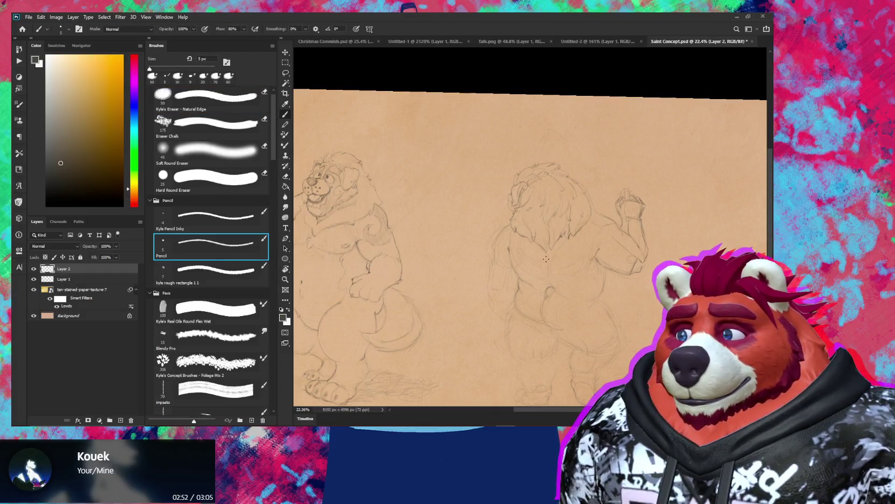
{"action": "scroll", "coordinate": [555, 249], "scroll_direction": "up", "scroll_amount": 3}
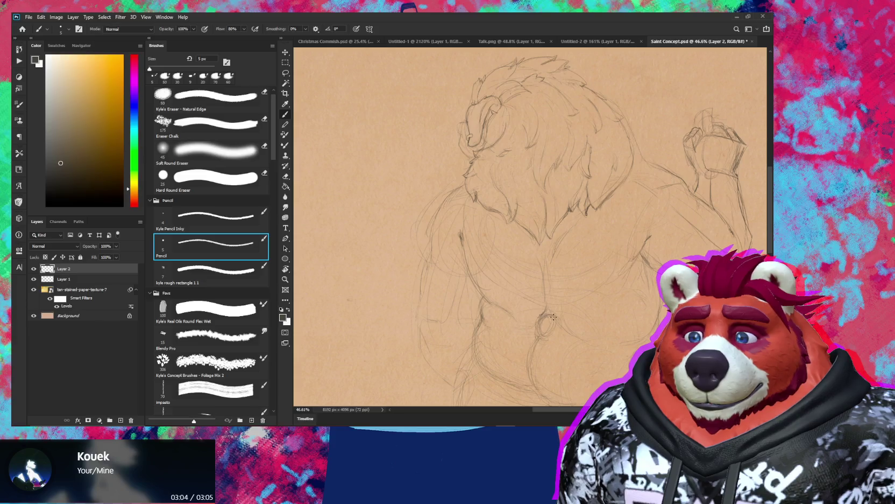
- Redraw the figure's back and spine, erasing a stray line on the back
{"action": "key", "text": "e"}
{"action": "key", "text": "b"}
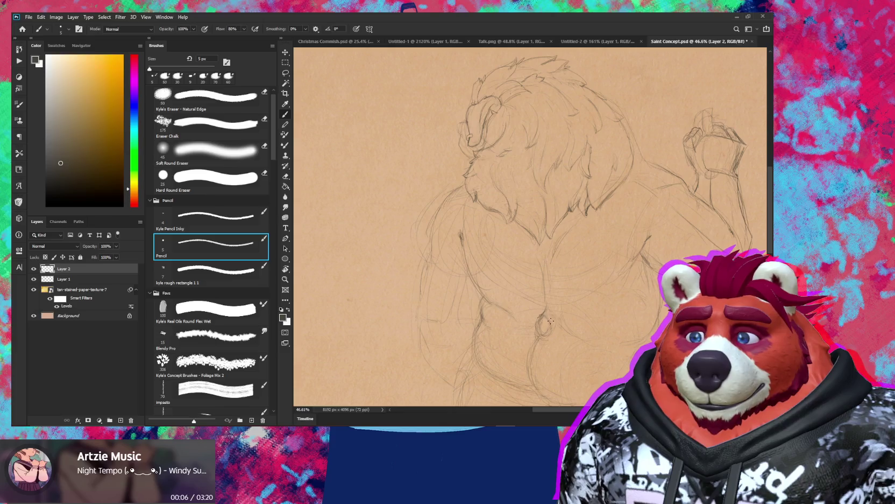
{"action": "key", "text": "e"}
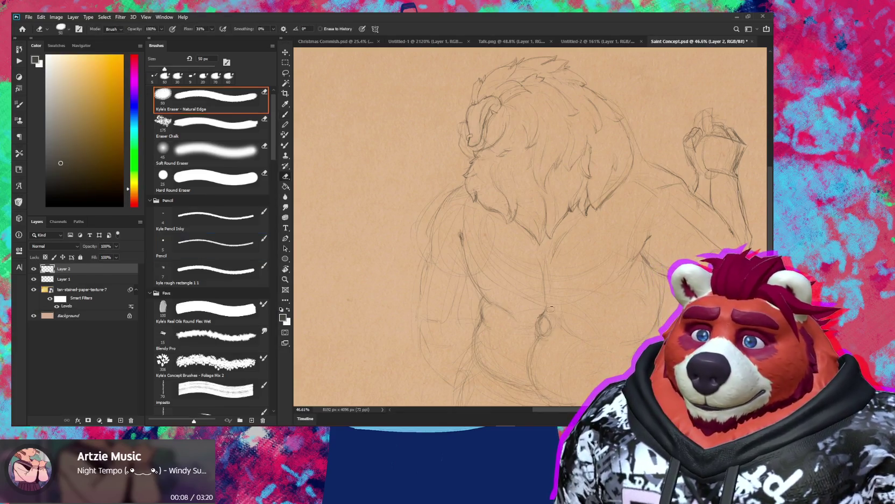
{"action": "left_click_drag", "start_coordinate": [550, 308], "coordinate": [537, 338]}
{"action": "key", "text": "b"}
{"action": "mouse_move", "coordinate": [539, 341]}
{"action": "left_mouse_down"}
{"action": "mouse_move", "coordinate": [551, 294]}
{"action": "mouse_move", "coordinate": [542, 334]}
{"action": "left_mouse_up"}
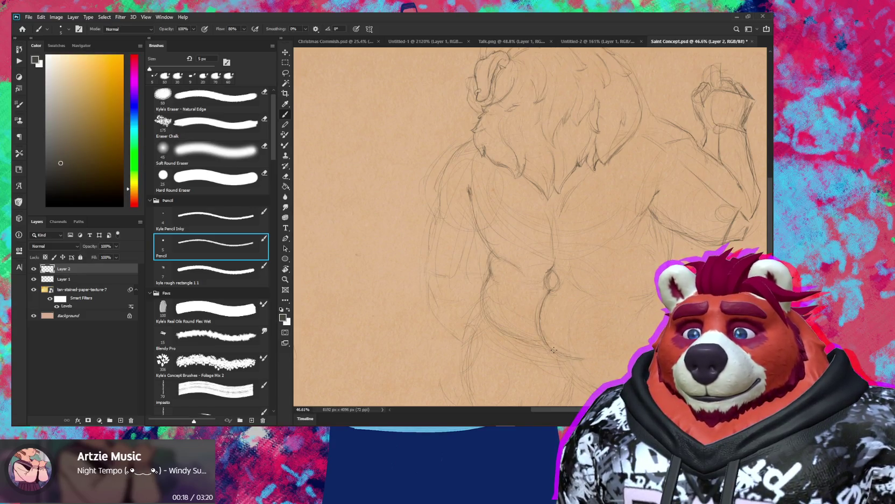
- Shape the hips with alternating pencil and eraser strokes, zoomed closer on the torso
{"action": "key", "text": "e"}
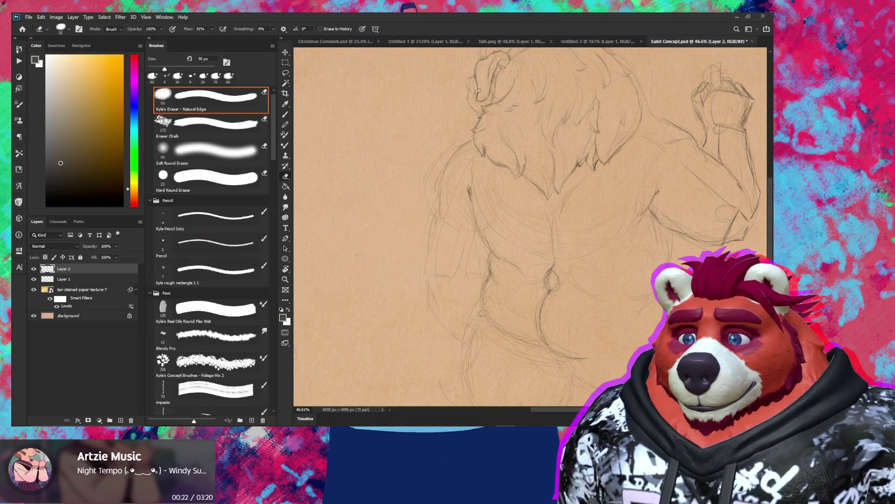
{"action": "key", "text": "b"}
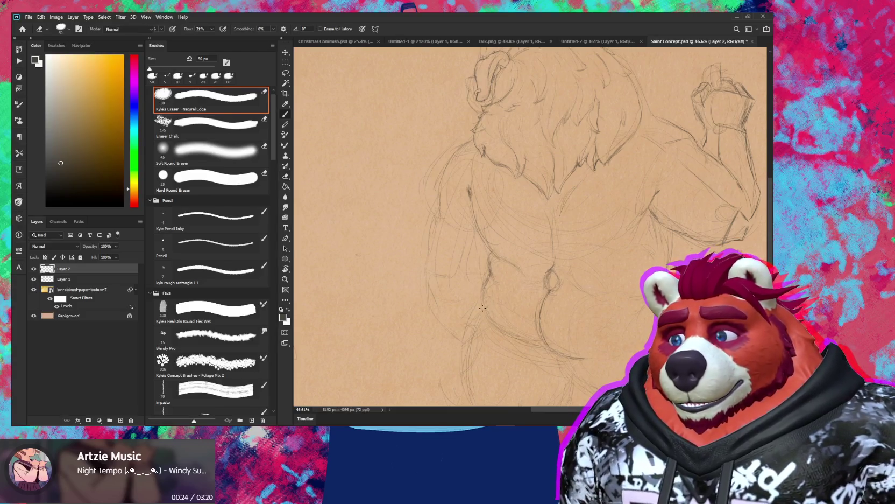
{"action": "key", "text": "e"}
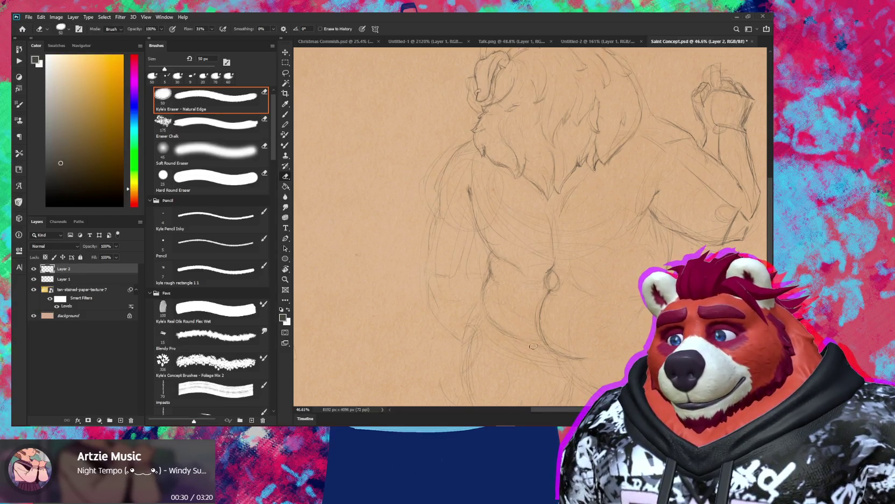
{"action": "key", "text": "b"}
{"action": "key", "text": "z"}
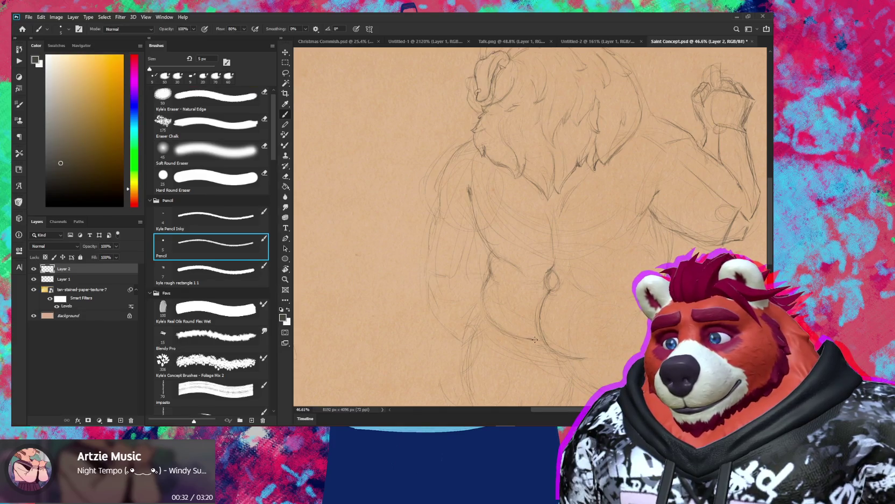
{"action": "left_click_drag", "start_coordinate": [534, 339], "coordinate": [555, 324]}
{"action": "key", "text": "b"}
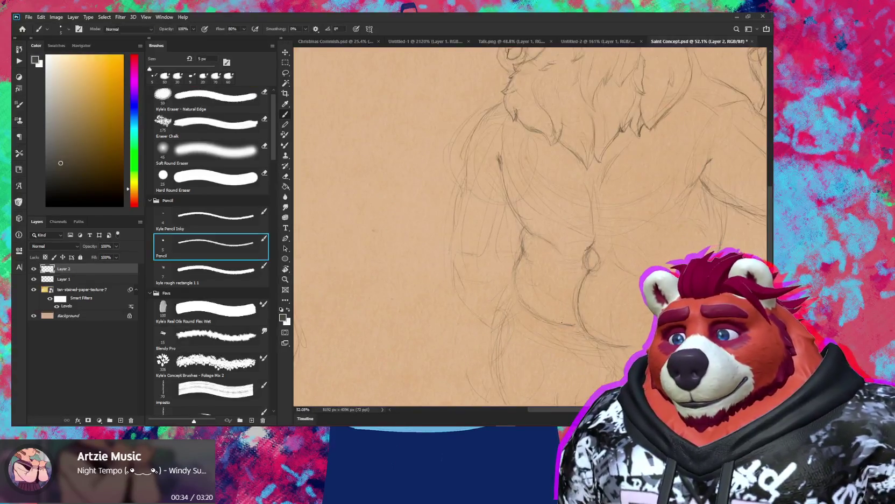
- Refine the hips and upper thighs, zooming out repeatedly to check the whole page
{"action": "key", "text": "z"}
{"action": "mouse_move", "coordinate": [647, 324]}
{"action": "left_mouse_down"}
{"action": "mouse_move", "coordinate": [581, 304]}
{"action": "mouse_move", "coordinate": [608, 305]}
{"action": "left_mouse_up"}
{"action": "key", "text": "b"}
{"action": "key", "text": "e"}
{"action": "key", "text": "b"}
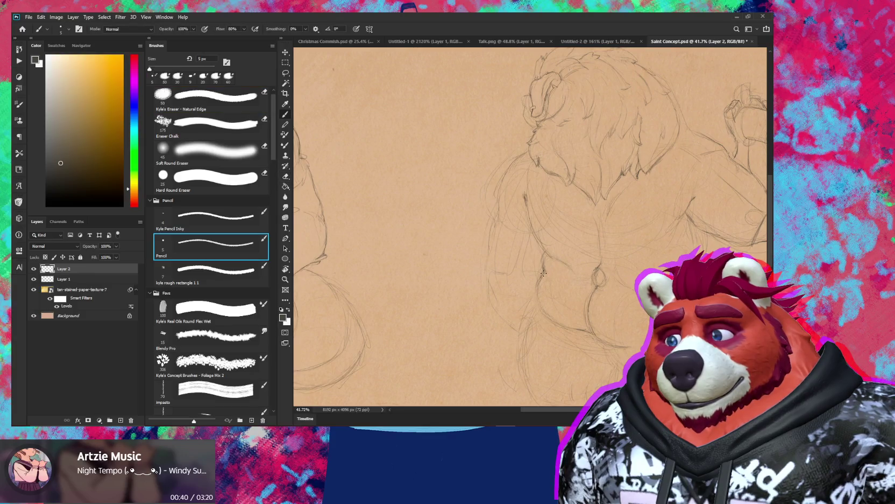
{"action": "key", "text": "z"}
{"action": "mouse_move", "coordinate": [624, 250]}
{"action": "left_mouse_down"}
{"action": "mouse_move", "coordinate": [587, 250]}
{"action": "mouse_move", "coordinate": [619, 250]}
{"action": "left_mouse_up"}
{"action": "key", "text": "b"}
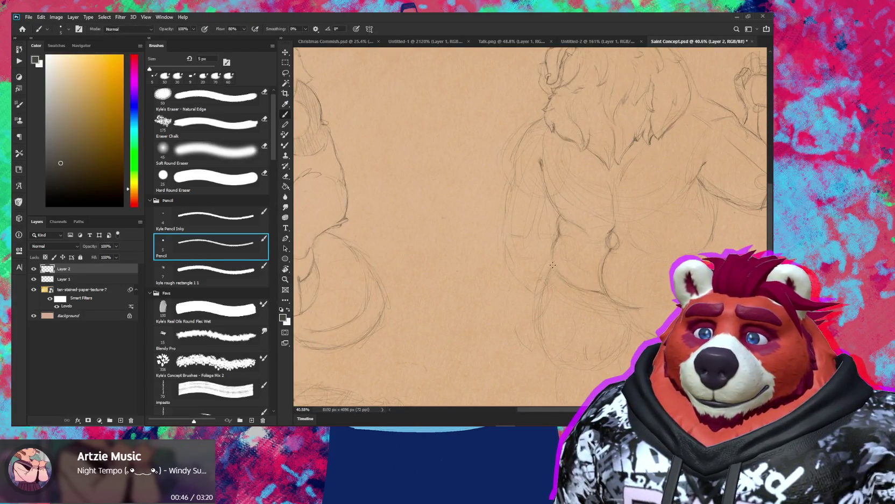
{"action": "key", "text": "e"}
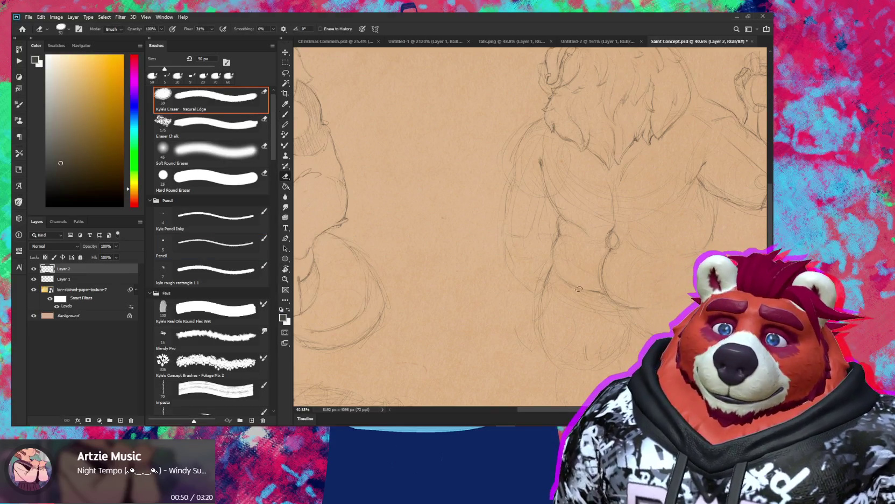
{"action": "key", "text": "z"}
{"action": "left_click_drag", "start_coordinate": [603, 328], "coordinate": [581, 328]}
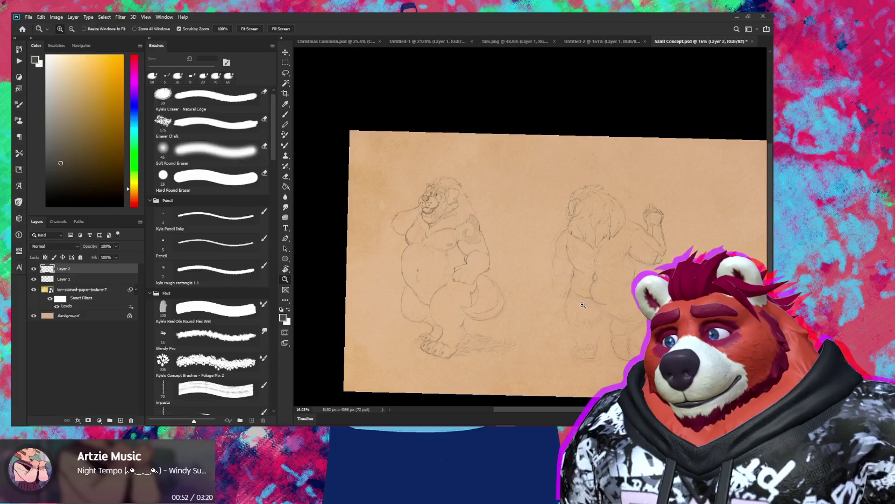
- Zoom in on the right figure and pan down to its lower body with the pencil ready
{"action": "left_click", "coordinate": [587, 299]}
{"action": "left_click_drag", "start_coordinate": [586, 299], "coordinate": [597, 298]}
{"action": "left_click", "coordinate": [210, 244]}
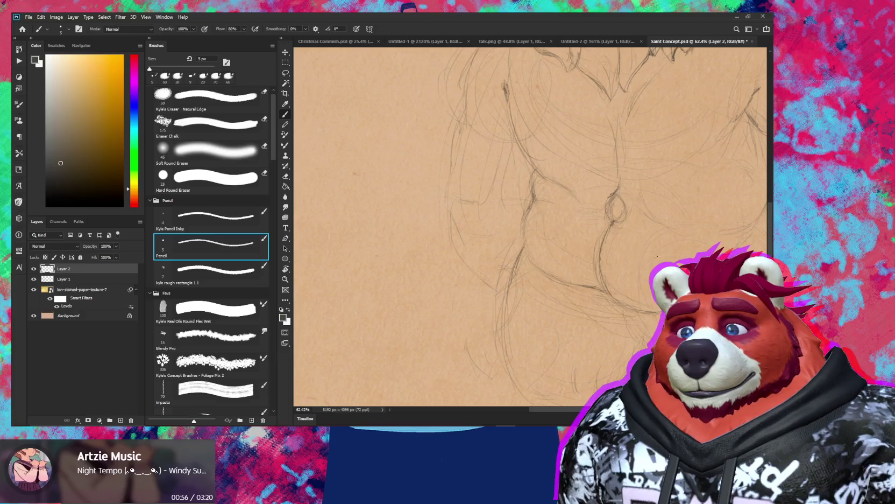
{"action": "left_click_drag", "start_coordinate": [663, 297], "coordinate": [640, 254]}
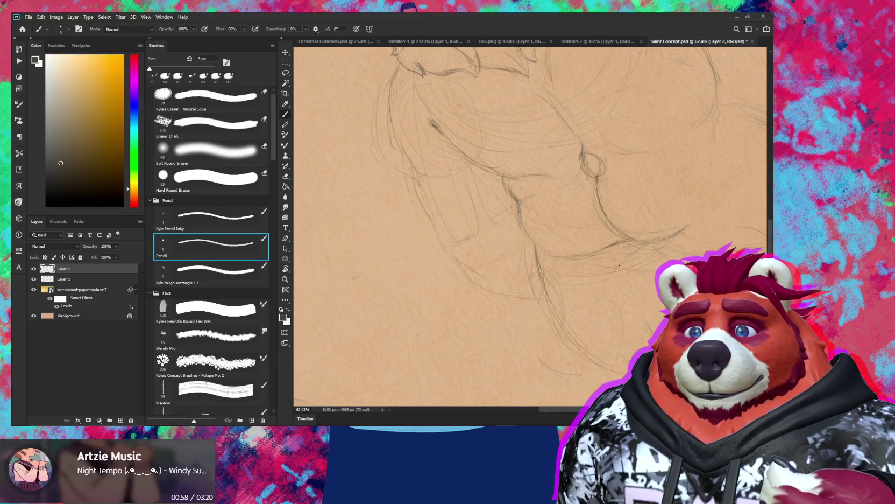
{"action": "left_click_drag", "start_coordinate": [596, 270], "coordinate": [610, 216]}
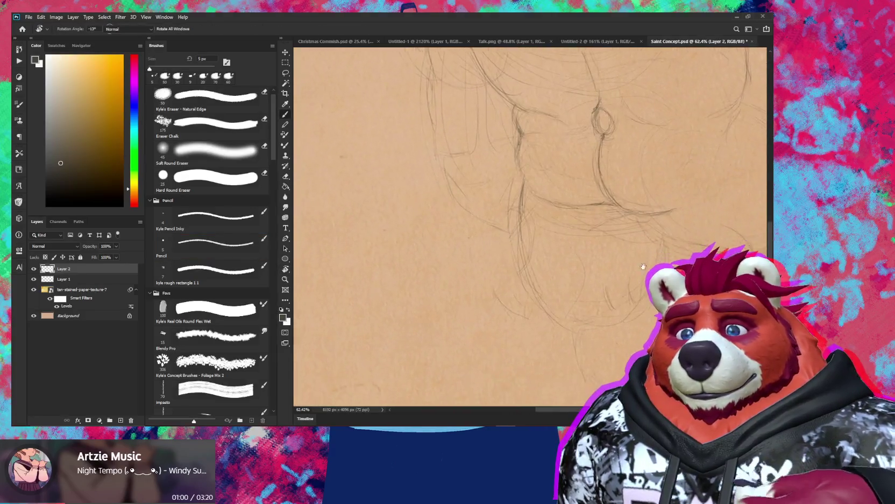
{"action": "key", "text": "e"}
{"action": "key", "text": "b"}
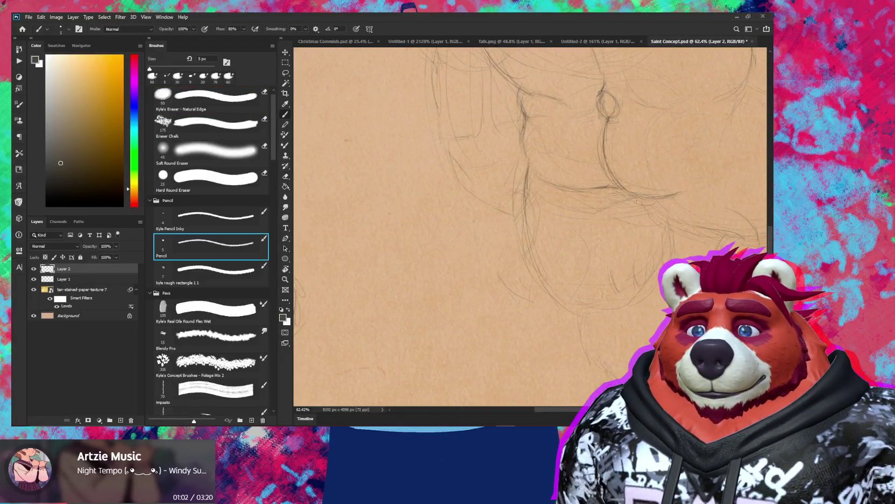
- Erase stray lines near the legs and draw contours for the lower legs and feet
{"action": "left_click_drag", "start_coordinate": [627, 200], "coordinate": [587, 204]}
{"action": "key", "text": "e"}
{"action": "key", "text": "b"}
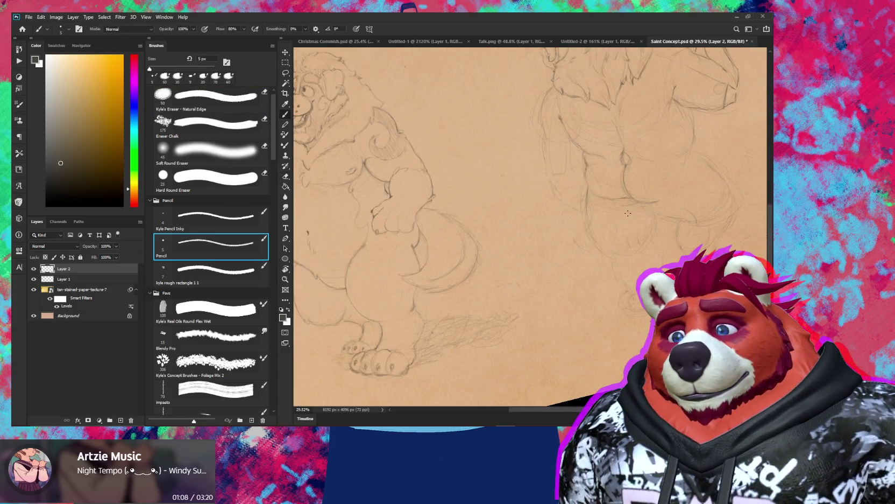
{"action": "key", "text": "e"}
{"action": "key", "text": "b"}
{"action": "left_click_drag", "start_coordinate": [651, 215], "coordinate": [656, 214]}
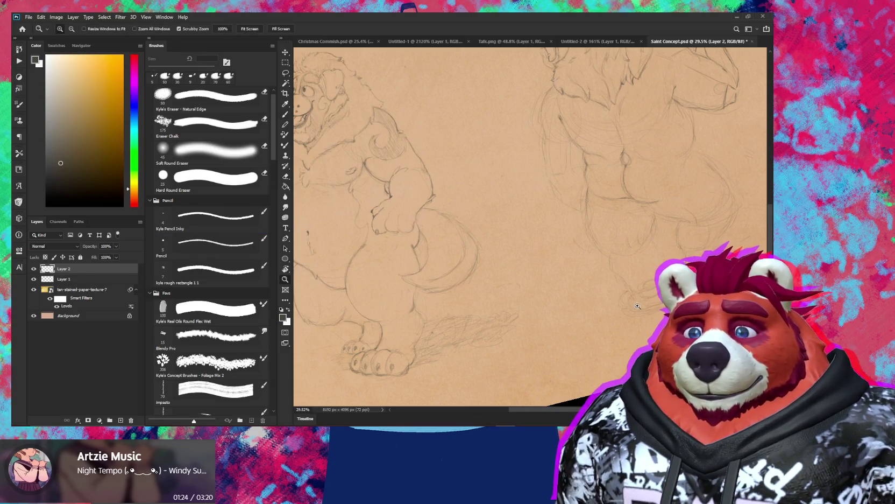
{"action": "scroll", "coordinate": [640, 300], "scroll_direction": "up", "scroll_amount": 3}
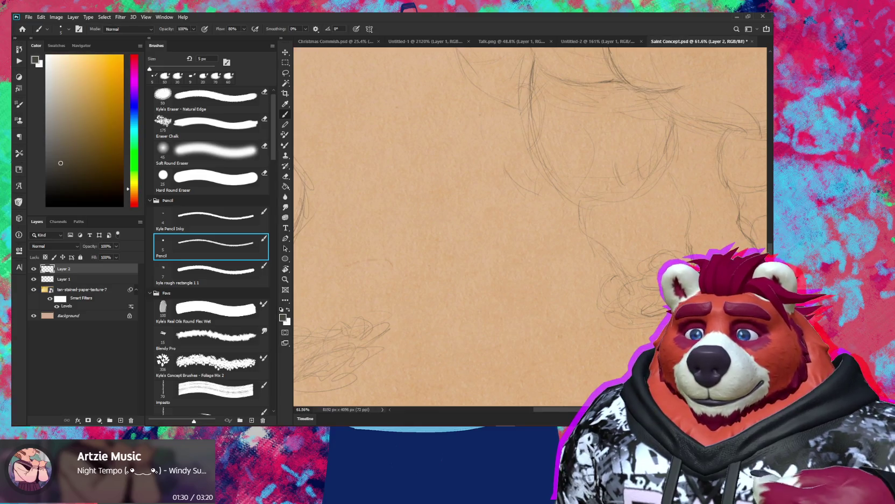
{"action": "scroll", "coordinate": [628, 265], "scroll_direction": "down", "scroll_amount": 3}
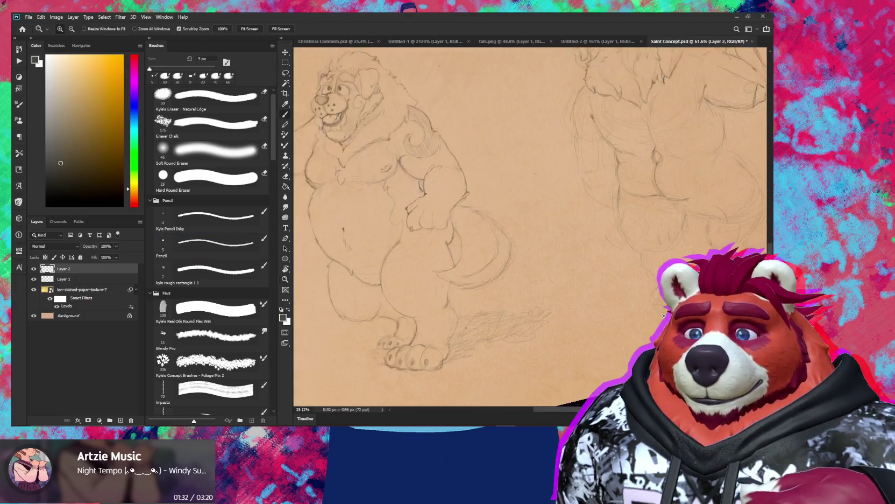
{"action": "left_click_drag", "start_coordinate": [679, 280], "coordinate": [628, 265]}
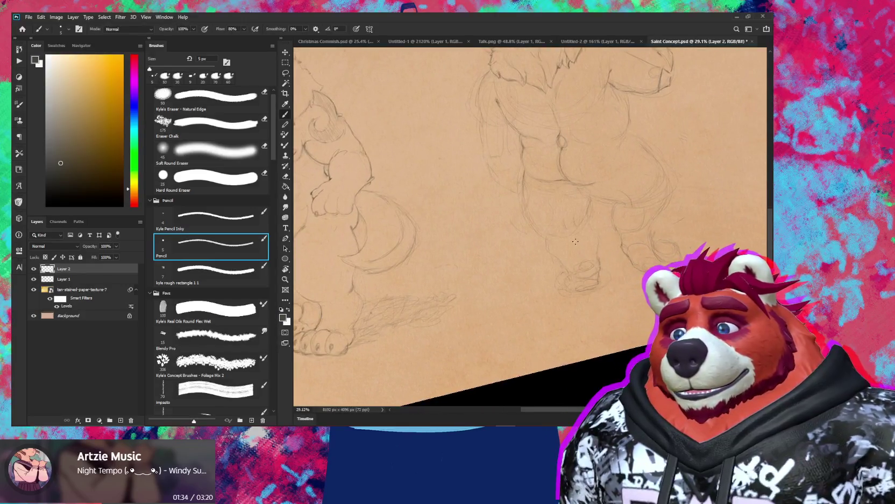
- Straighten and zoom in on the back-view figure's legs, reworking them with Pencil and Kyle's Eraser
{"action": "key", "text": "Escape"}
{"action": "scroll", "coordinate": [571, 272], "scroll_direction": "up", "scroll_amount": 2}
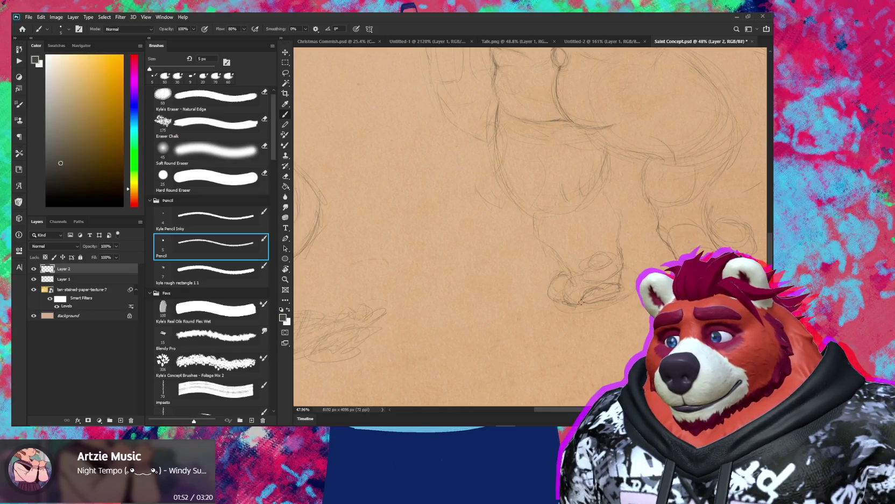
{"action": "key", "text": "e"}
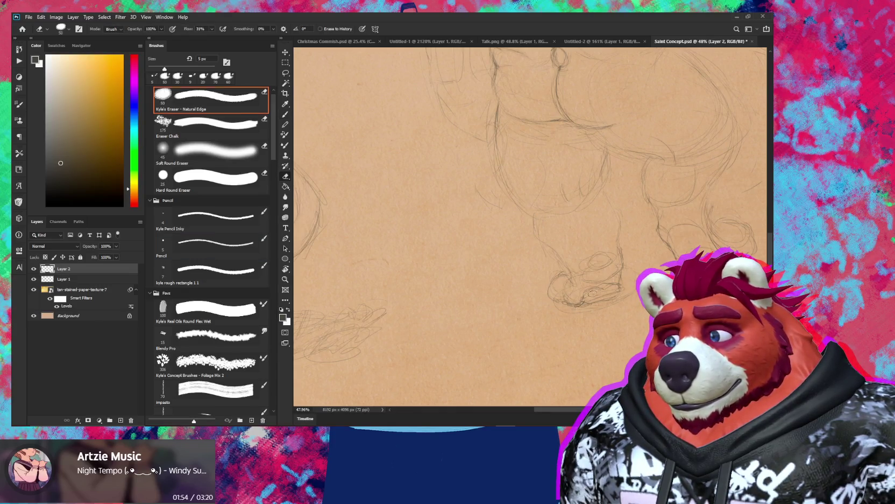
{"action": "key", "text": "b"}
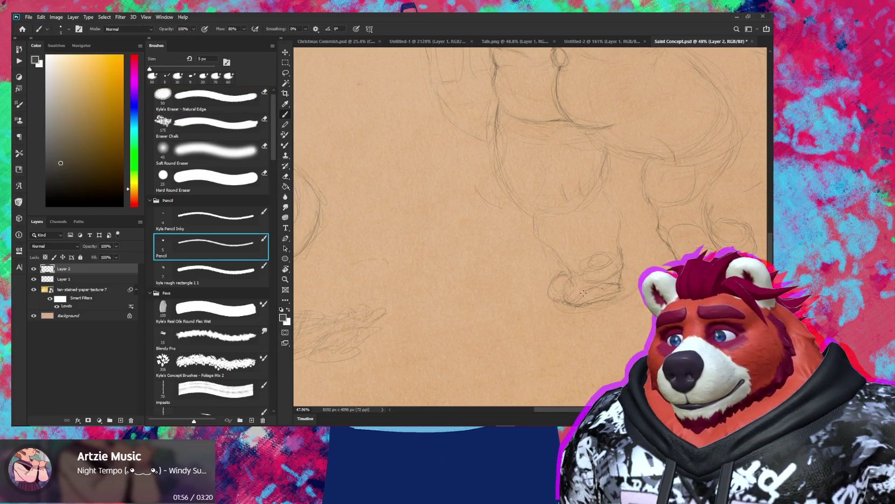
{"action": "key", "text": "e"}
{"action": "key", "text": "b"}
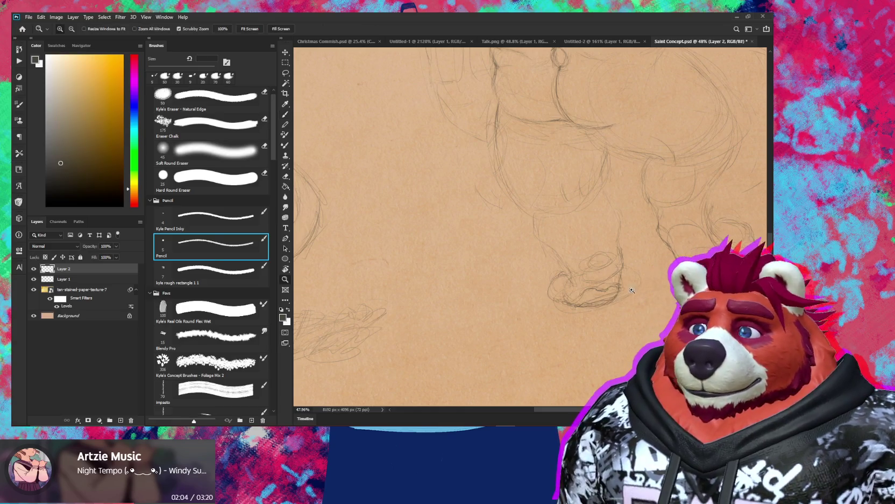
{"action": "scroll", "coordinate": [610, 302], "scroll_direction": "down", "scroll_amount": 2}
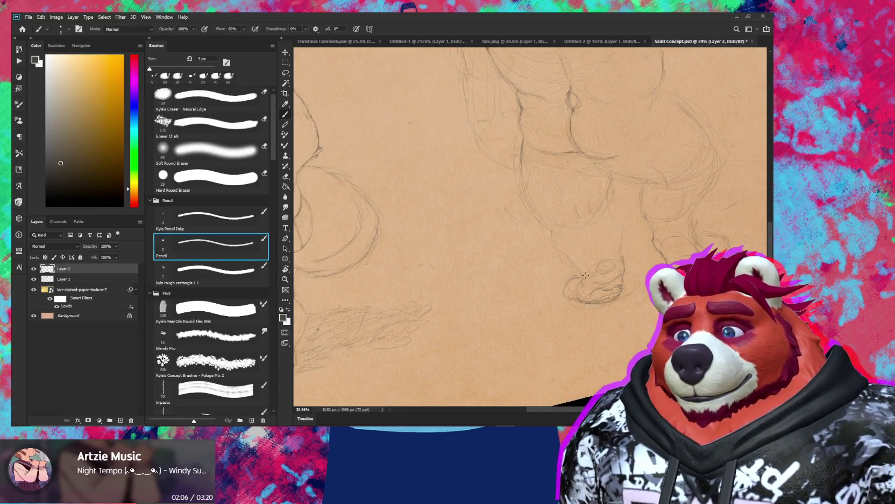
{"action": "key", "text": "e"}
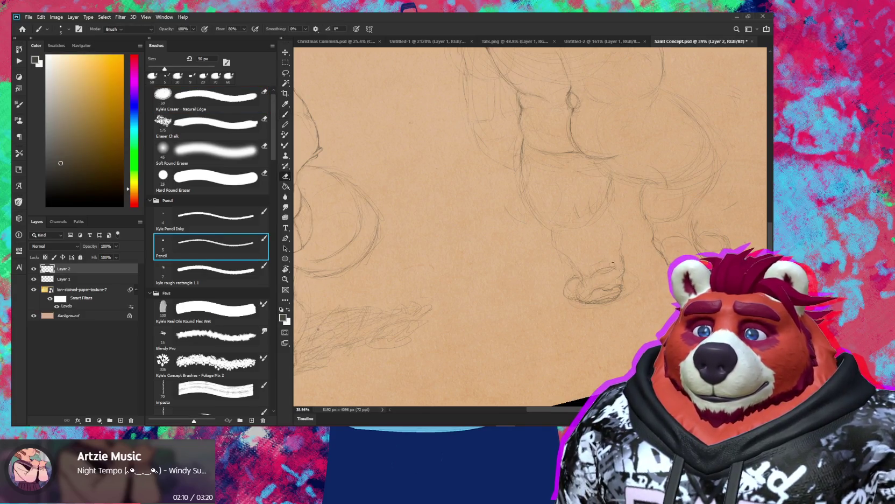
{"action": "key", "text": "b"}
{"action": "key", "text": "e"}
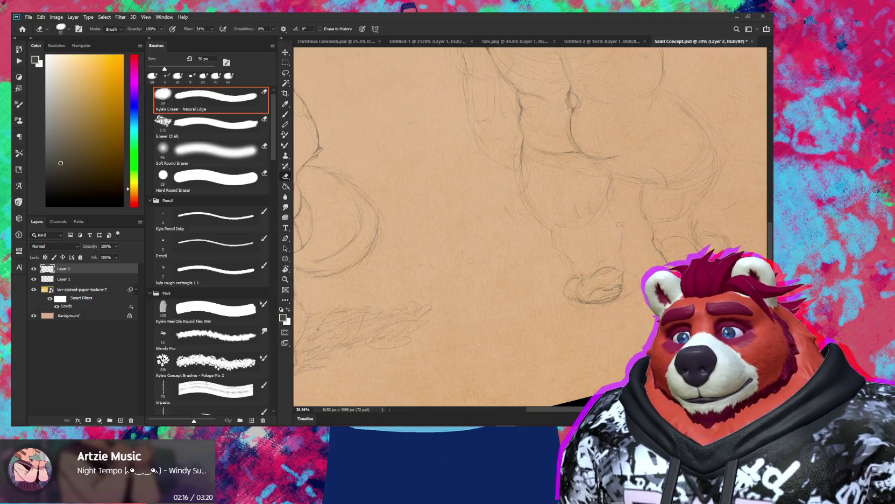
{"action": "key", "text": "b"}
{"action": "key", "text": "e"}
{"action": "key", "text": "b"}
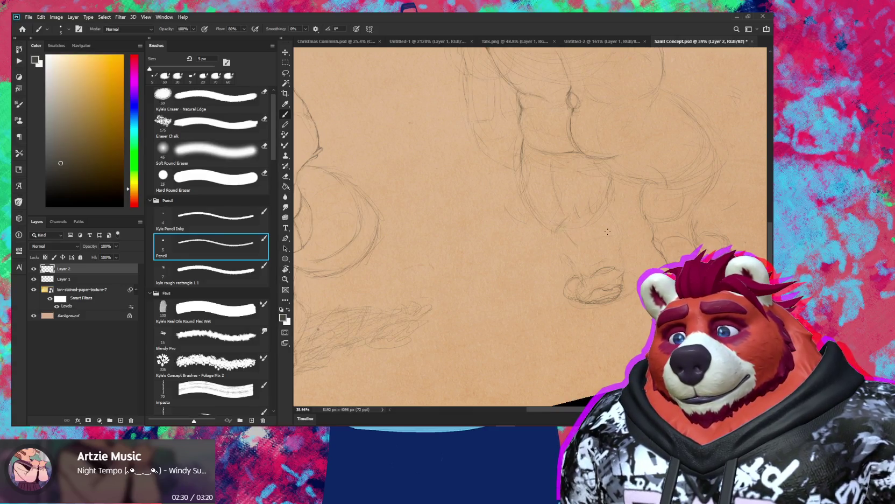
- Add short pencil strokes to the back figure's legs, checking them against the whole page
{"action": "left_click_drag", "start_coordinate": [613, 221], "coordinate": [621, 232]}
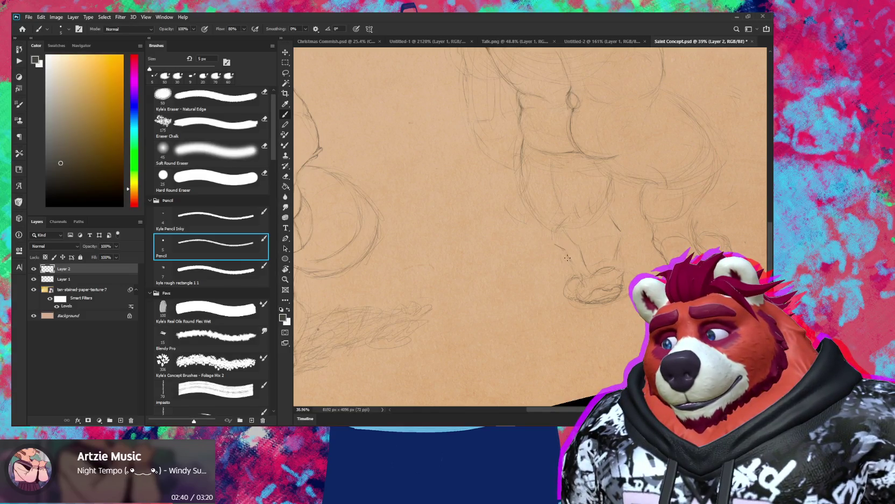
{"action": "key", "text": "e"}
{"action": "key", "text": "b"}
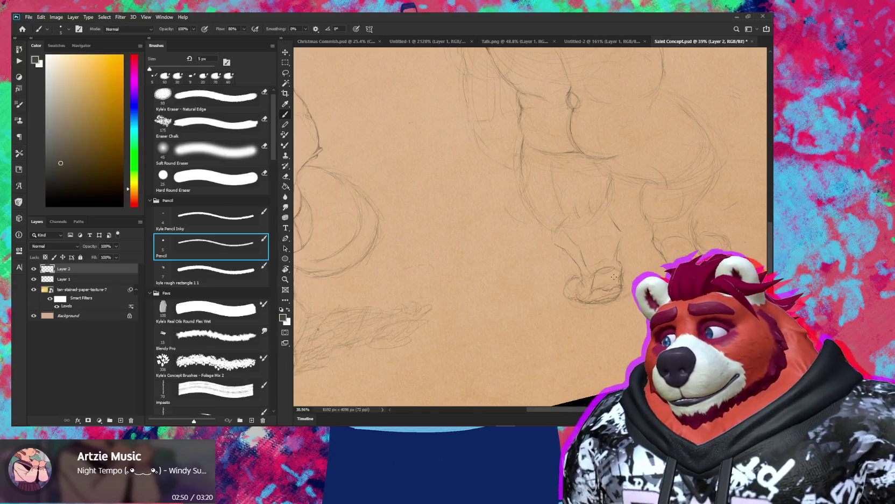
{"action": "key", "text": "z"}
{"action": "left_click_drag", "start_coordinate": [617, 268], "coordinate": [628, 270]}
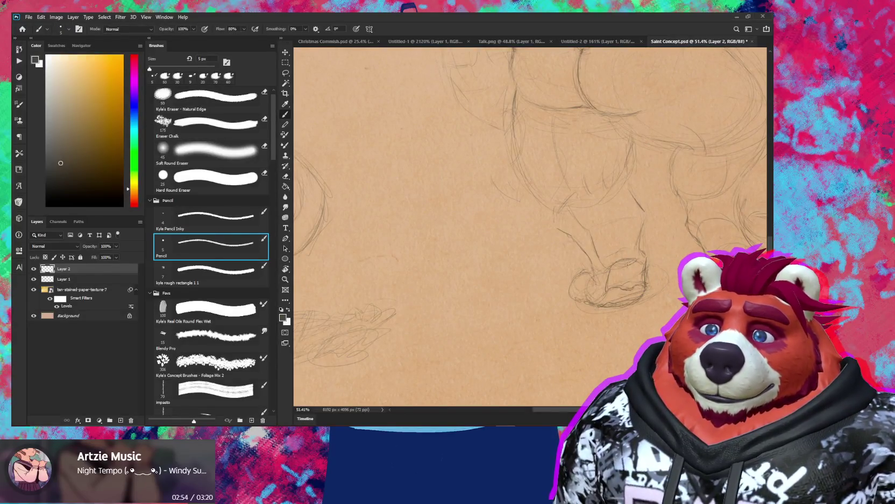
{"action": "key", "text": "e"}
{"action": "key", "text": "z"}
{"action": "mouse_move", "coordinate": [652, 267]}
{"action": "left_mouse_down"}
{"action": "mouse_move", "coordinate": [656, 260]}
{"action": "mouse_move", "coordinate": [611, 232]}
{"action": "left_mouse_up"}
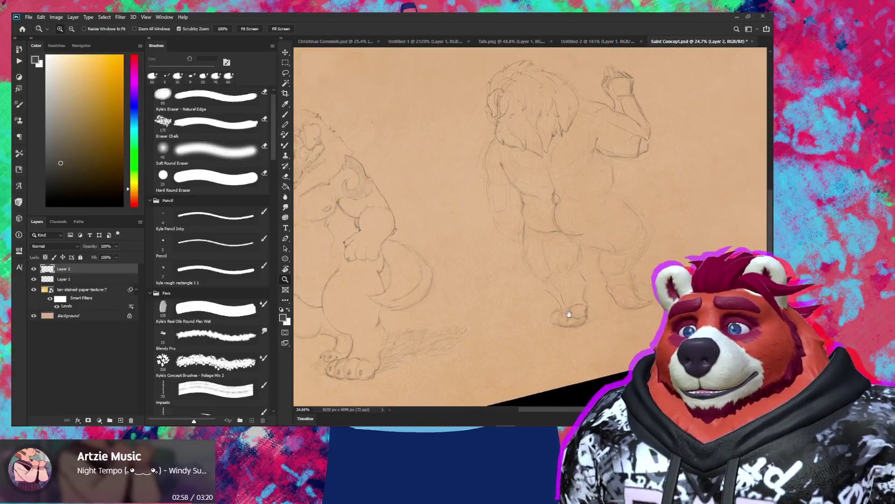
{"action": "key", "text": "b"}
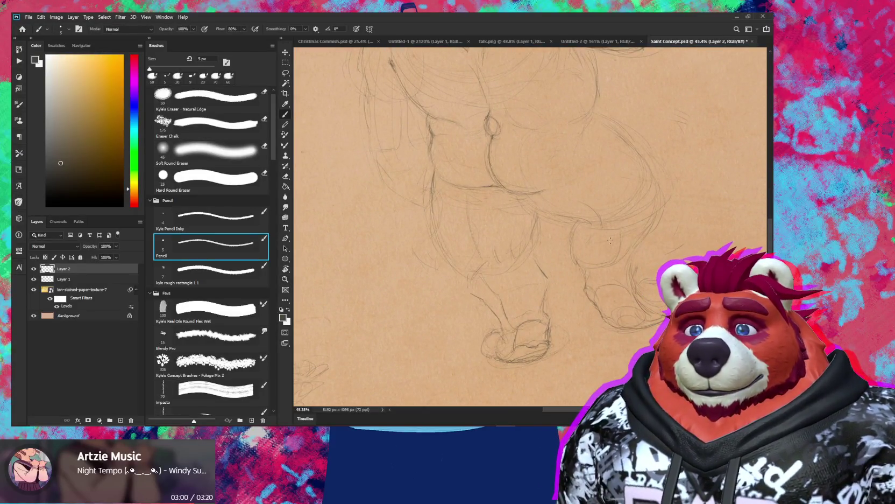
{"action": "left_click_drag", "start_coordinate": [574, 250], "coordinate": [606, 261]}
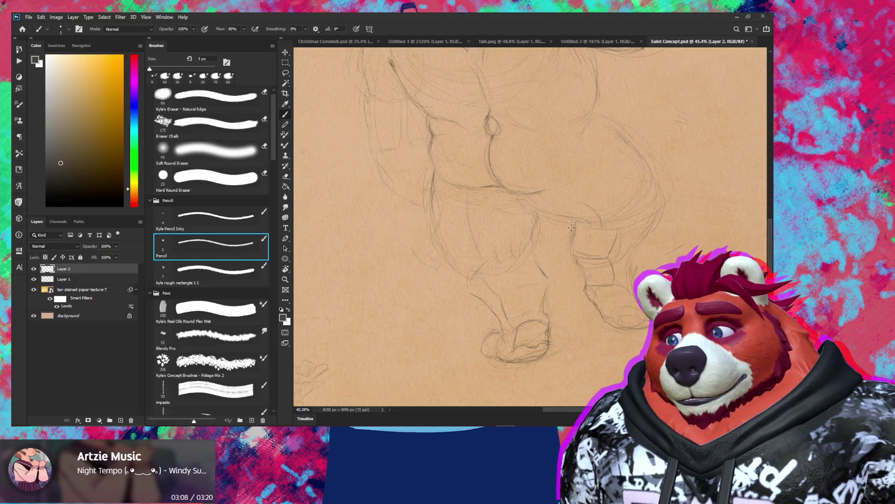
- Redraw the feet at a tilted angle, then return the view upright showing both figures
{"action": "left_click_drag", "start_coordinate": [569, 213], "coordinate": [530, 204]}
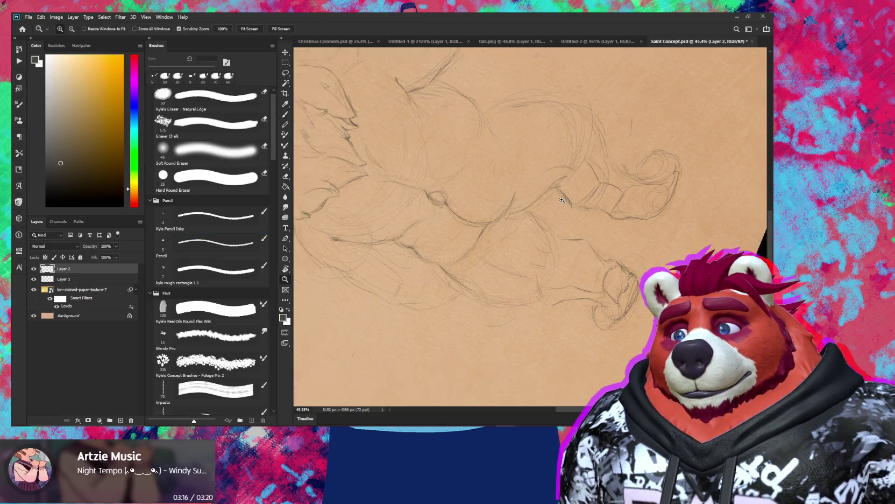
{"action": "scroll", "coordinate": [554, 185], "scroll_direction": "down", "scroll_amount": 3}
{"action": "left_click_drag", "start_coordinate": [553, 186], "coordinate": [622, 296]}
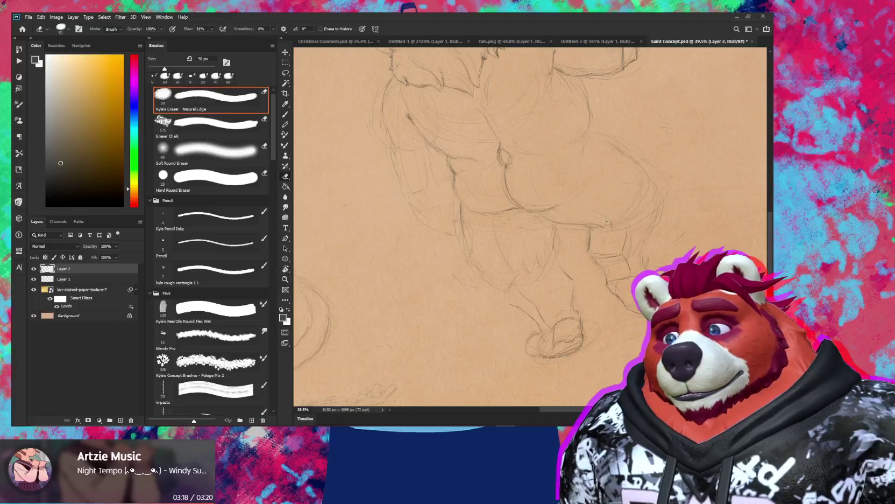
{"action": "scroll", "coordinate": [646, 211], "scroll_direction": "down", "scroll_amount": 3}
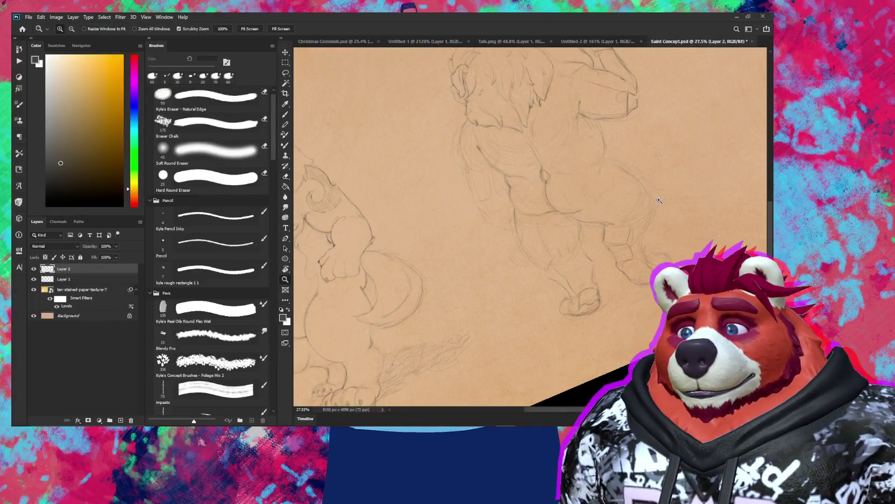
{"action": "key", "text": "b"}
{"action": "left_click_drag", "start_coordinate": [530, 224], "coordinate": [594, 232]}
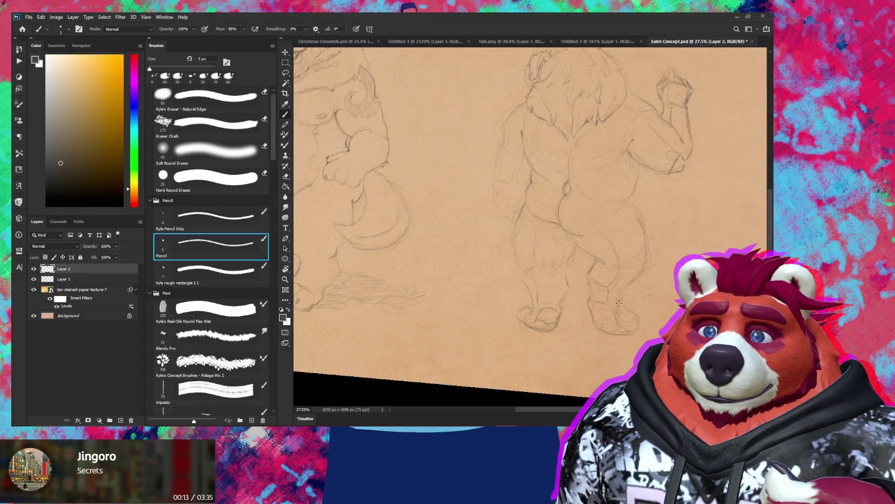
{"action": "scroll", "coordinate": [620, 304], "scroll_direction": "up", "scroll_amount": 2}
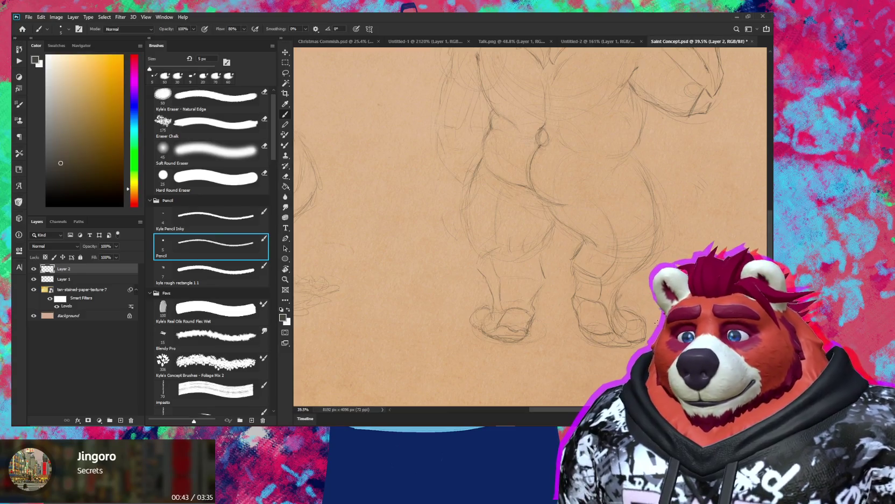
{"action": "scroll", "coordinate": [605, 311], "scroll_direction": "up", "scroll_amount": 3}
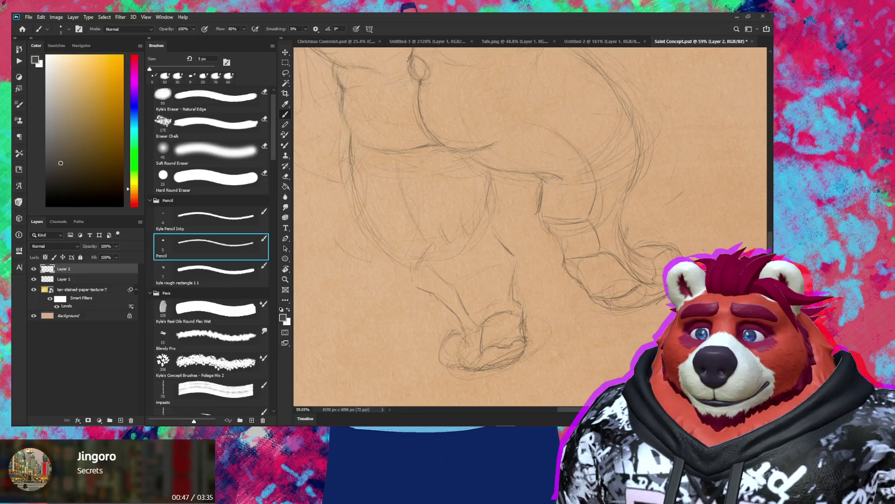
{"action": "key", "text": "r"}
{"action": "scroll", "coordinate": [530, 226], "scroll_direction": "down", "scroll_amount": 5}
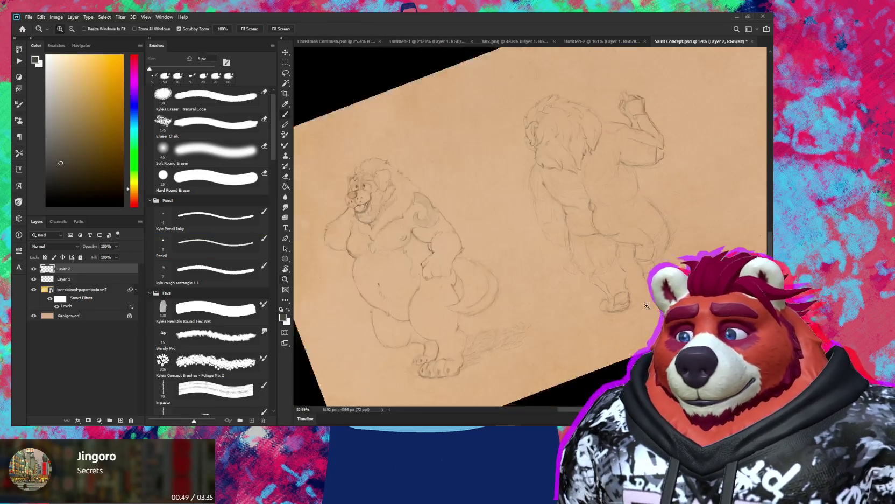
{"action": "left_click_drag", "start_coordinate": [565, 161], "coordinate": [530, 135]}
{"action": "key", "text": "b"}
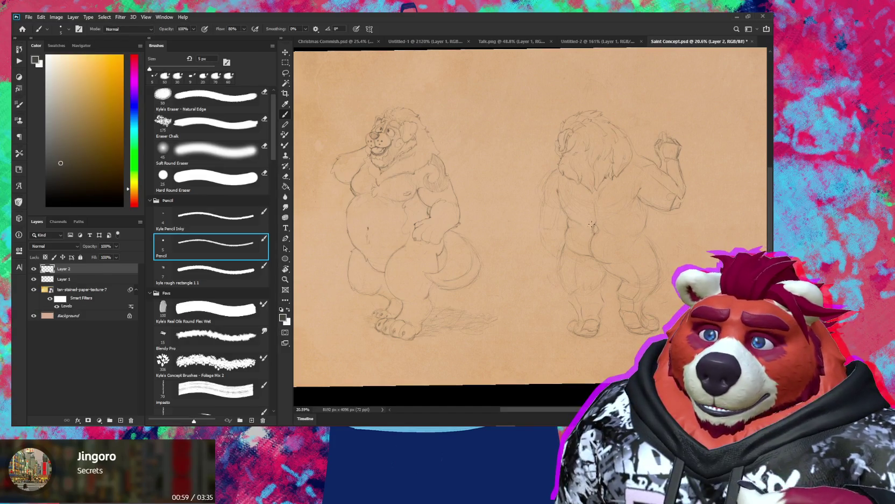
- Lasso the rear figure's stray belly lines on Layer 2, move them lower, commit, then select a small stroke
{"action": "key", "text": "l"}
{"action": "scroll", "coordinate": [626, 223], "scroll_direction": "up", "scroll_amount": 5}
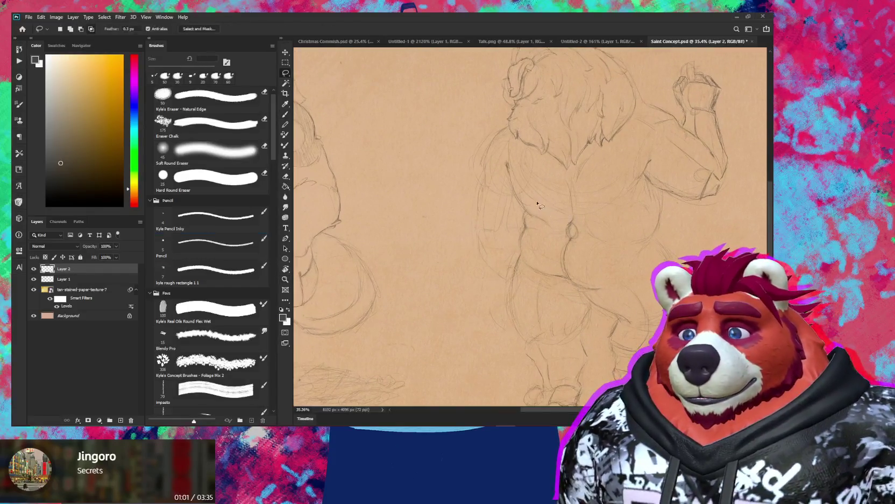
{"action": "mouse_move", "coordinate": [520, 212]}
{"action": "left_mouse_down"}
{"action": "mouse_move", "coordinate": [515, 254]}
{"action": "mouse_move", "coordinate": [546, 289]}
{"action": "mouse_move", "coordinate": [624, 275]}
{"action": "mouse_move", "coordinate": [635, 248]}
{"action": "mouse_move", "coordinate": [590, 211]}
{"action": "mouse_move", "coordinate": [539, 203]}
{"action": "left_mouse_up"}
{"action": "key", "text": "v"}
{"action": "left_click_drag", "start_coordinate": [606, 231], "coordinate": [611, 279]}
{"action": "key", "text": "ctrl+t"}
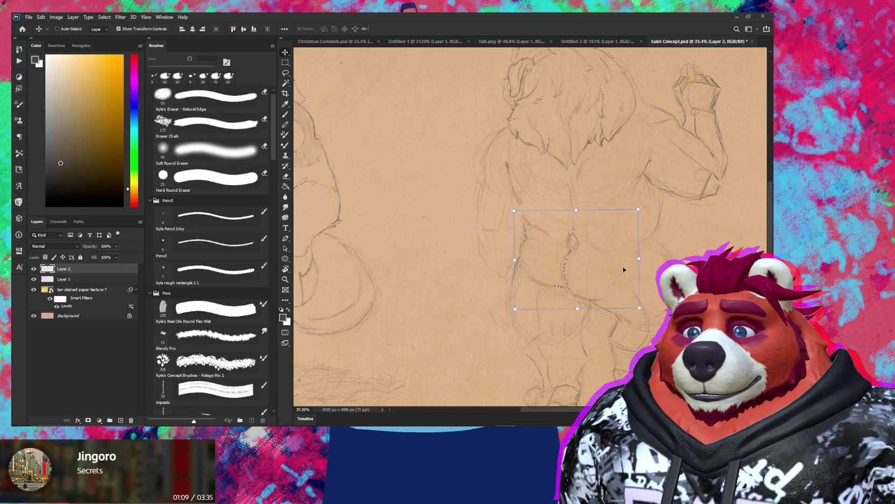
{"action": "key", "text": "Return"}
{"action": "key", "text": "l"}
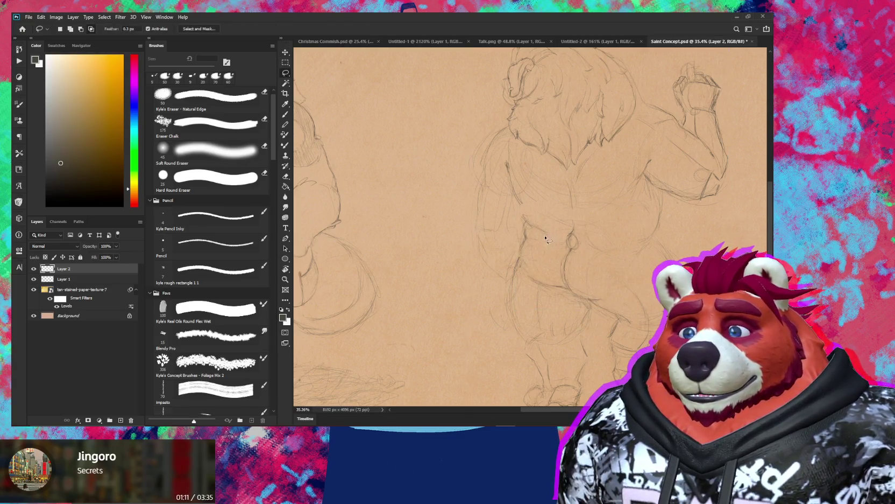
{"action": "mouse_move", "coordinate": [532, 210]}
{"action": "left_mouse_down"}
{"action": "mouse_move", "coordinate": [521, 232]}
{"action": "mouse_move", "coordinate": [527, 218]}
{"action": "left_mouse_up"}
- Nudge the small stroke into place, deselect, and redraw the rear figure's hip lines
{"action": "key", "text": "v"}
{"action": "key", "text": "ctrl+d"}
{"action": "key", "text": "b"}
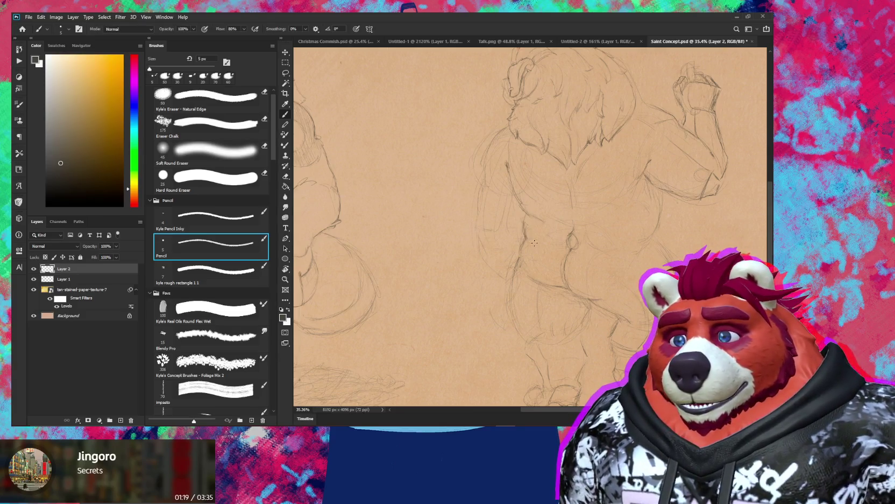
{"action": "key", "text": "e"}
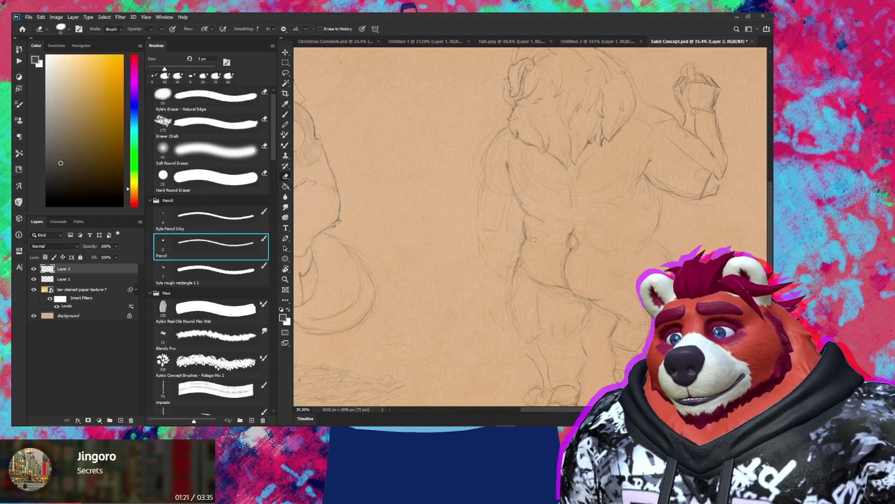
{"action": "key", "text": "b"}
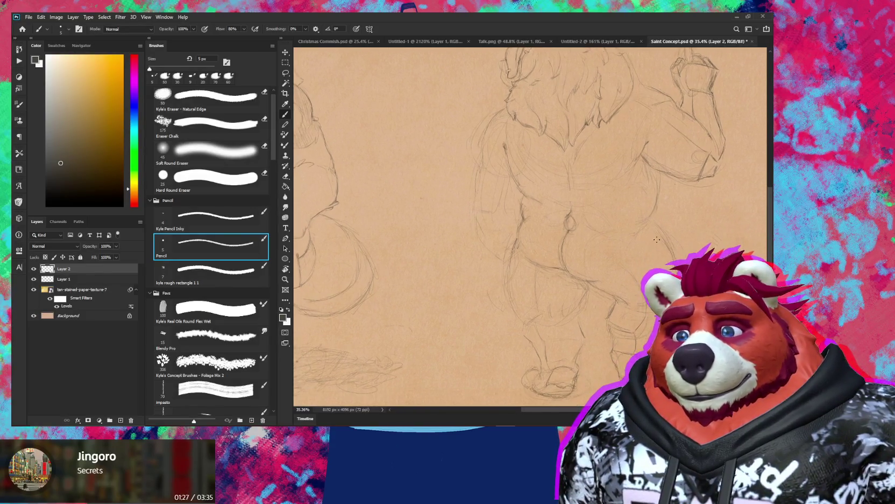
{"action": "left_click_drag", "start_coordinate": [651, 267], "coordinate": [644, 246]}
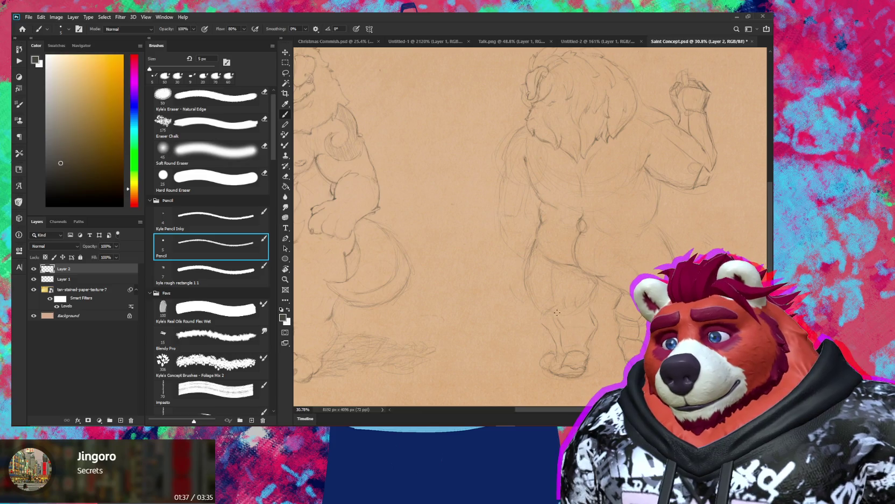
{"action": "key", "text": "e"}
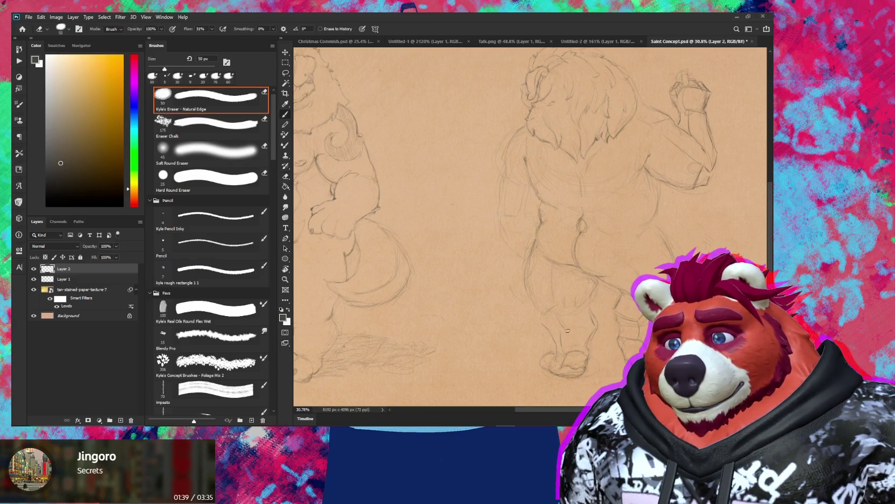
{"action": "key", "text": "b"}
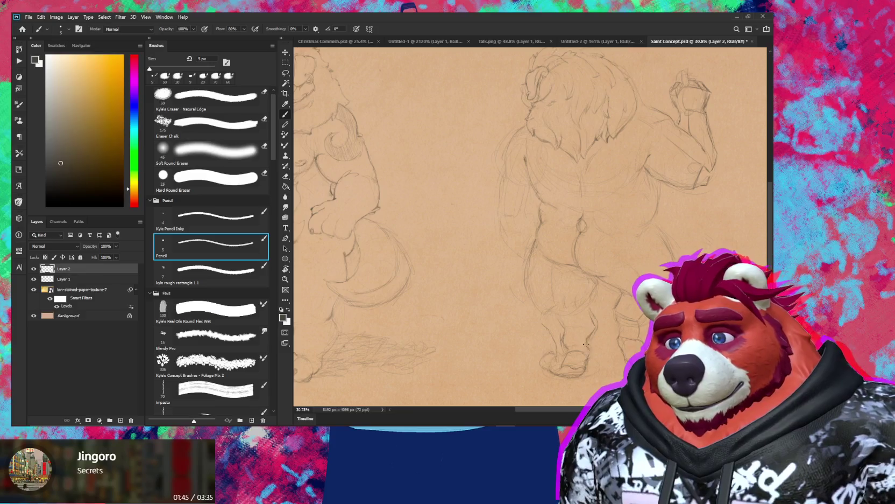
- Zoom and rotate the view to redraw the rounded buttocks and upper thighs
{"action": "key", "text": "z"}
{"action": "mouse_move", "coordinate": [580, 353]}
{"action": "left_mouse_down"}
{"action": "mouse_move", "coordinate": [539, 353]}
{"action": "mouse_move", "coordinate": [592, 352]}
{"action": "left_mouse_up"}
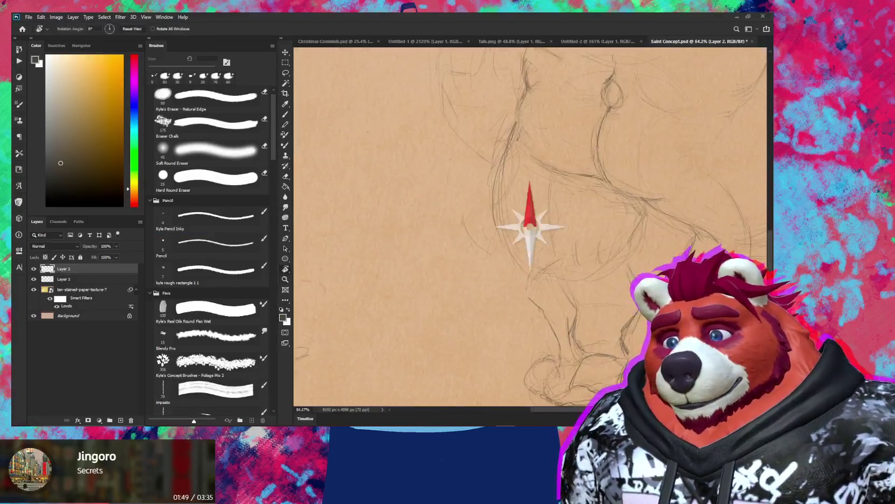
{"action": "key", "text": "b"}
{"action": "left_click", "coordinate": [211, 245]}
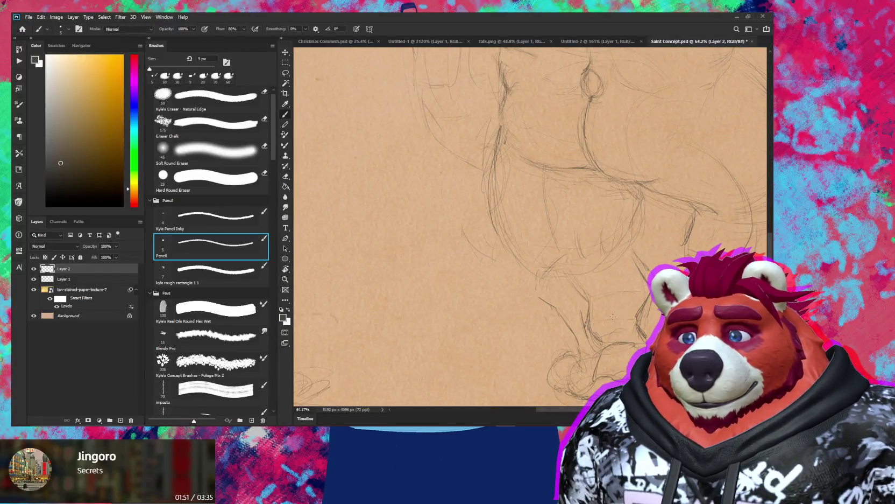
{"action": "mouse_move", "coordinate": [613, 317]}
{"action": "left_mouse_down"}
{"action": "mouse_move", "coordinate": [592, 323]}
{"action": "mouse_move", "coordinate": [654, 334]}
{"action": "left_mouse_up"}
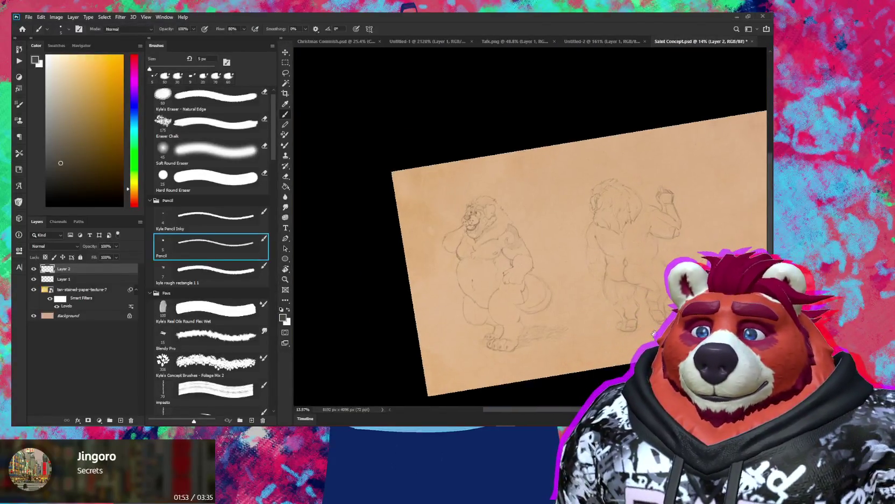
{"action": "key", "text": "e"}
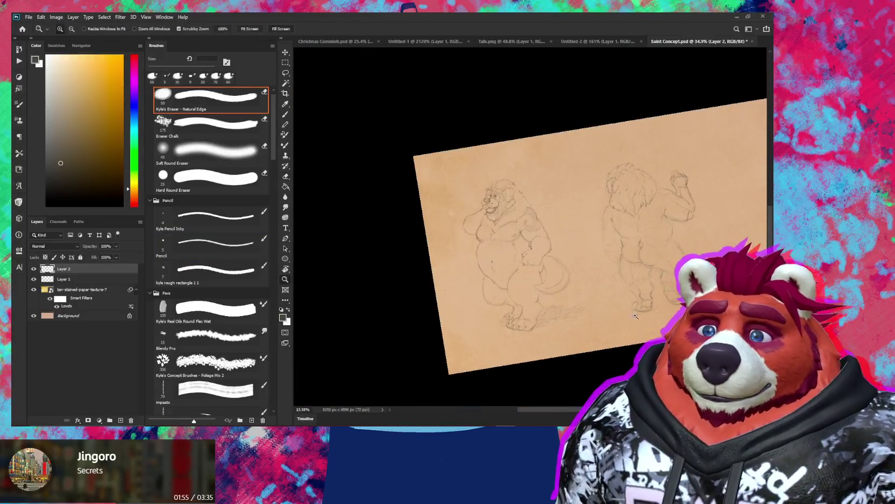
{"action": "left_click_drag", "start_coordinate": [530, 226], "coordinate": [538, 269]}
{"action": "key", "text": "b"}
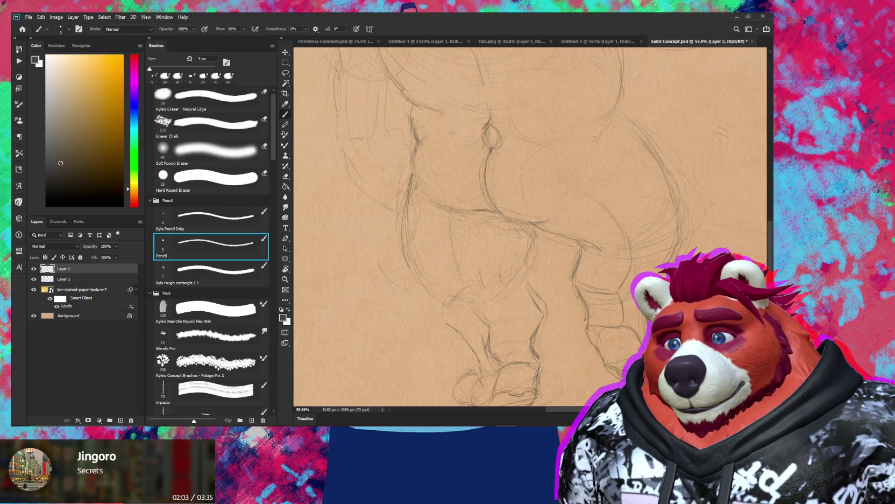
{"action": "left_click_drag", "start_coordinate": [626, 250], "coordinate": [620, 184]}
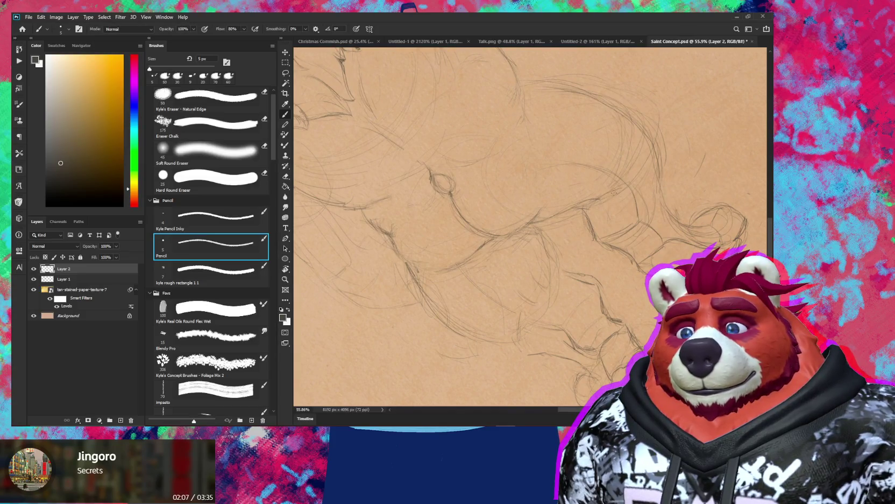
{"action": "left_click_drag", "start_coordinate": [645, 185], "coordinate": [641, 279]}
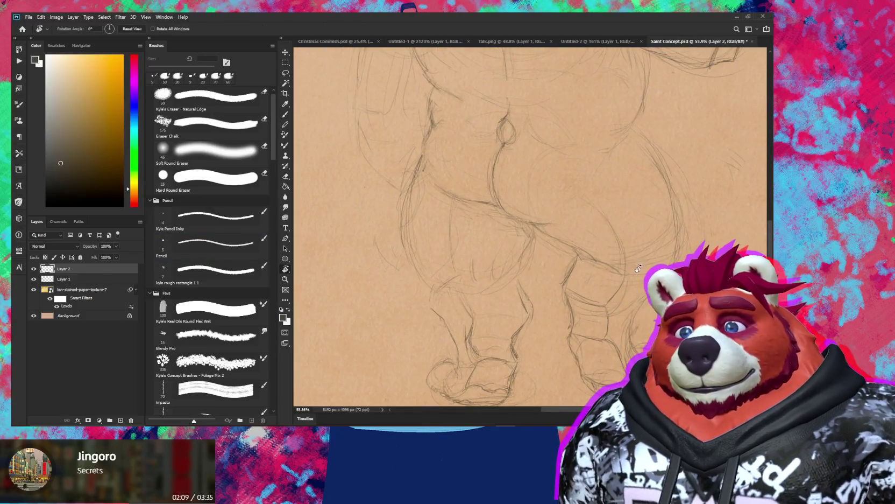
{"action": "key", "text": "b"}
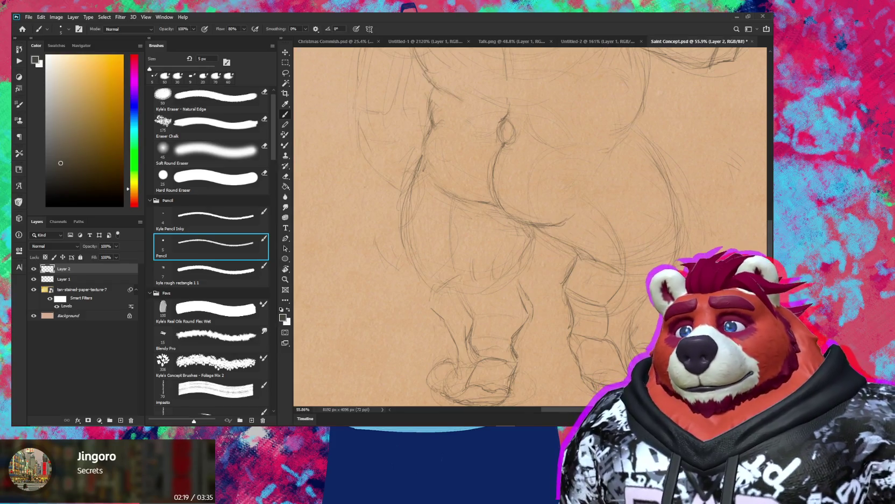
{"action": "scroll", "coordinate": [619, 170], "scroll_direction": "down", "scroll_amount": 3}
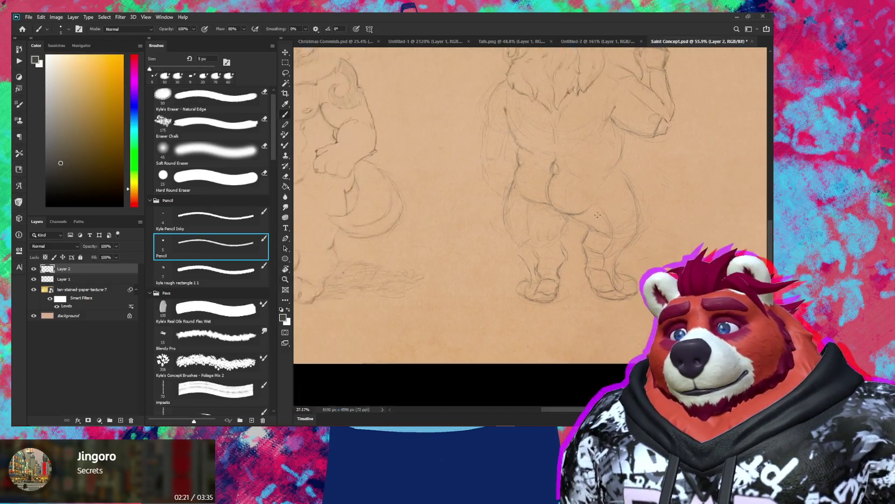
- Rework the back-view figure's torso lines, switching between Pencil and Natural Edge eraser
{"action": "scroll", "coordinate": [620, 169], "scroll_direction": "up", "scroll_amount": 2}
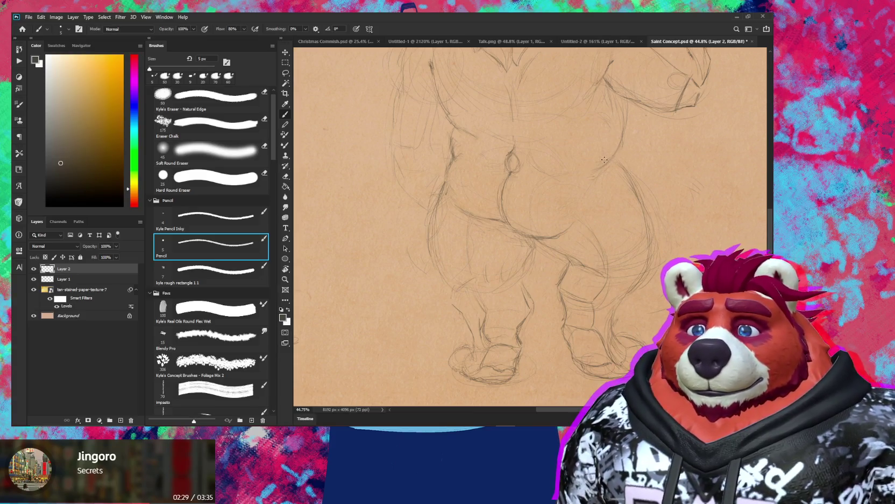
{"action": "key", "text": "e"}
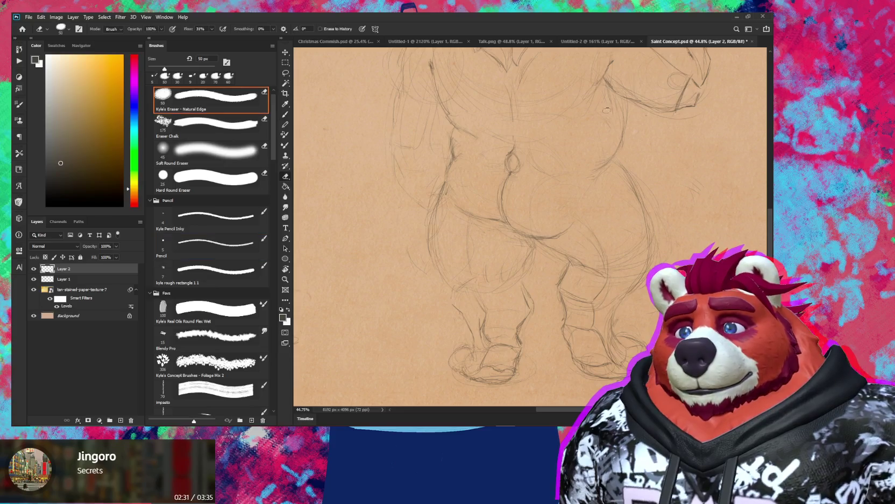
{"action": "left_click_drag", "start_coordinate": [625, 114], "coordinate": [619, 141]}
{"action": "key", "text": "b"}
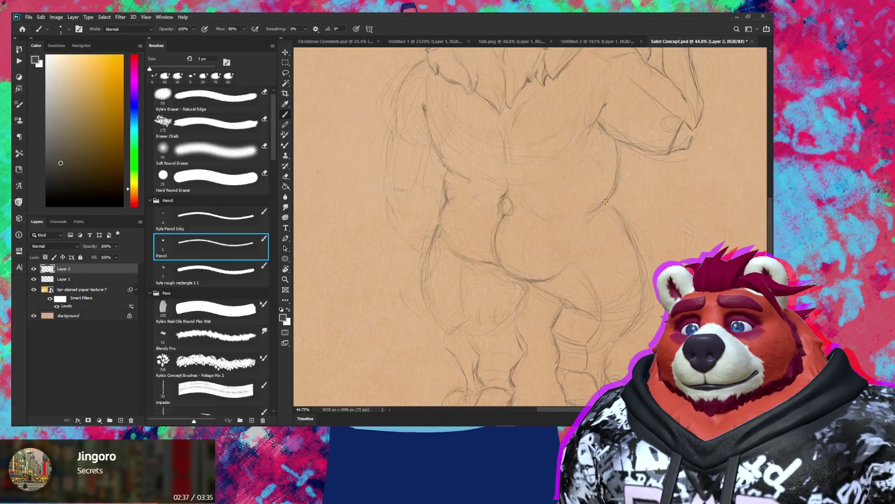
{"action": "key", "text": "e"}
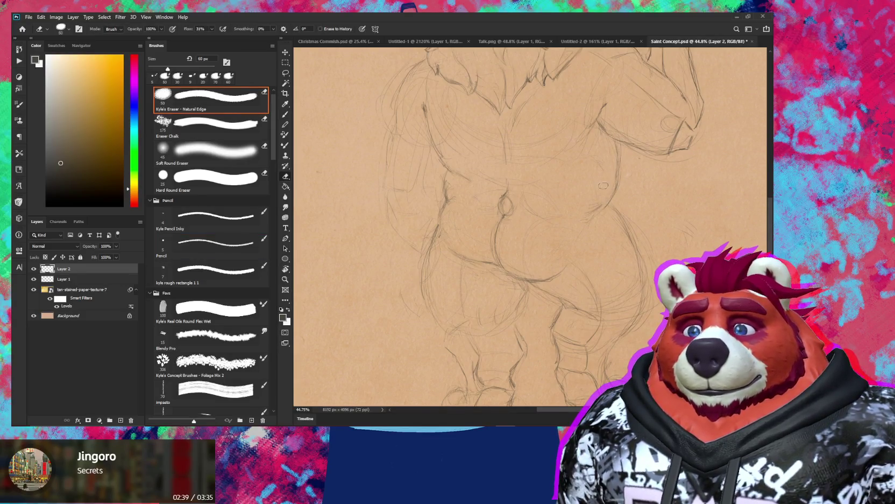
{"action": "key", "text": "b"}
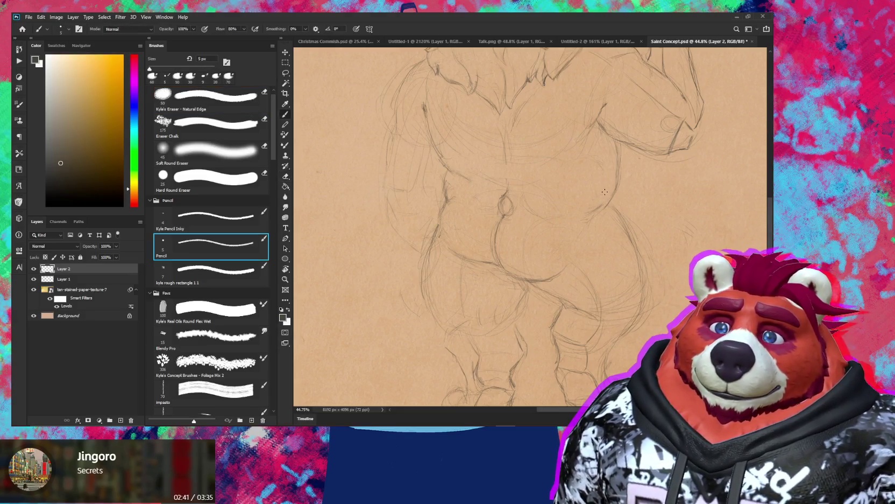
{"action": "key", "text": "e"}
{"action": "key", "text": "b"}
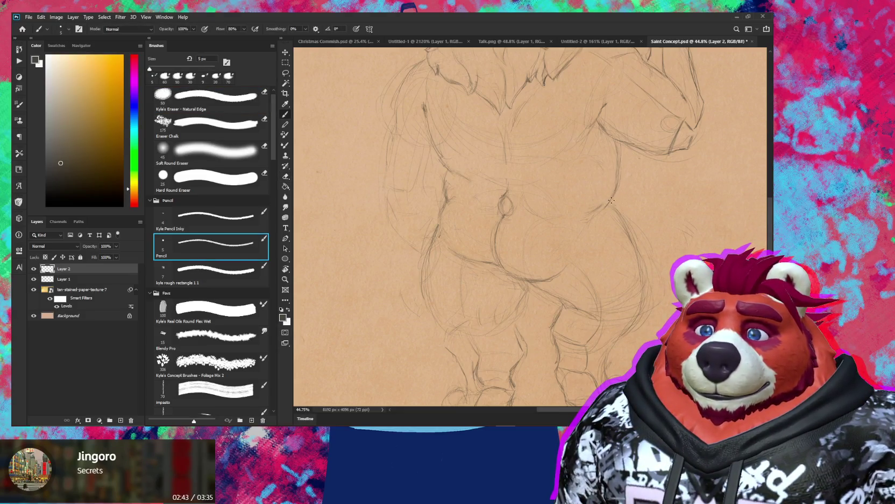
{"action": "key", "text": "e"}
{"action": "key", "text": "b"}
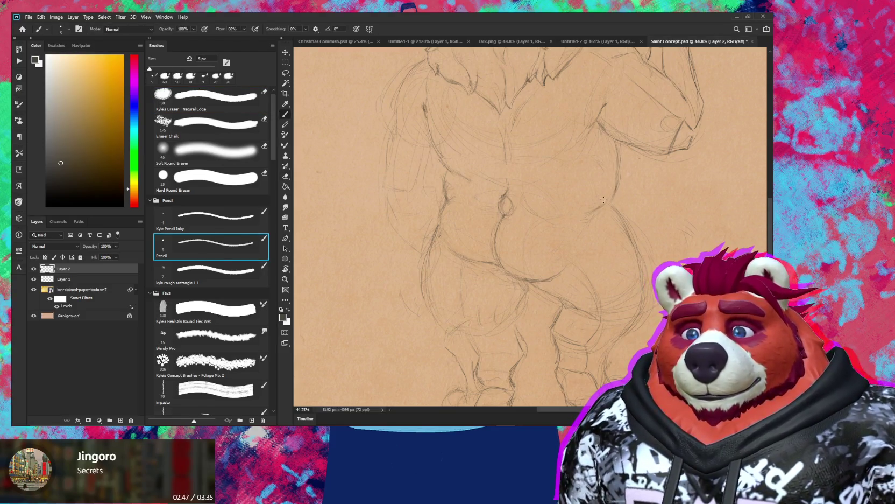
{"action": "scroll", "coordinate": [610, 187], "scroll_direction": "down", "scroll_amount": 5}
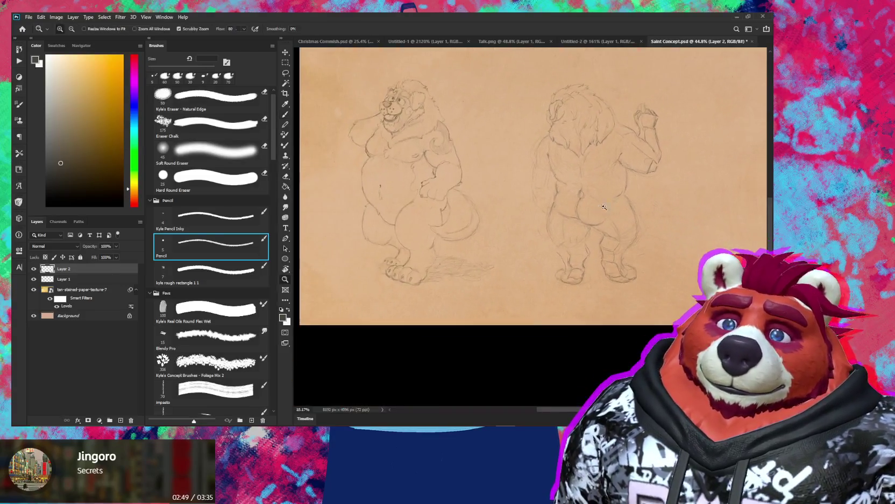
{"action": "scroll", "coordinate": [669, 172], "scroll_direction": "up", "scroll_amount": 4}
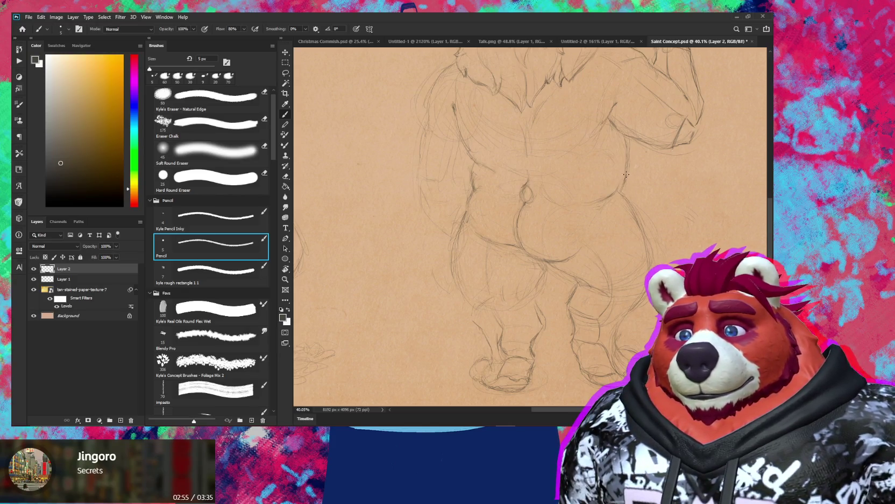
{"action": "scroll", "coordinate": [619, 192], "scroll_direction": "down", "scroll_amount": 4}
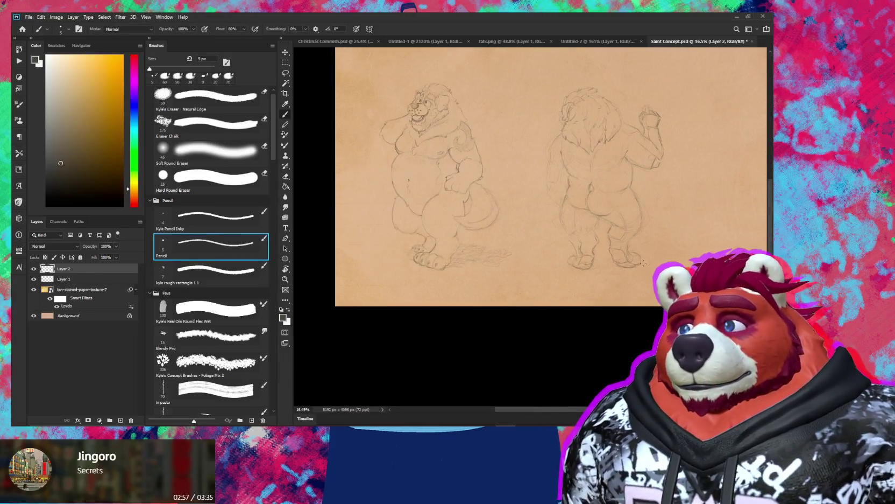
- Zoom in to darken the rear figure's side line and clean the hips at tilted angles
{"action": "key", "text": "z"}
{"action": "mouse_move", "coordinate": [634, 237]}
{"action": "left_mouse_down"}
{"action": "mouse_move", "coordinate": [633, 227]}
{"action": "mouse_move", "coordinate": [646, 226]}
{"action": "left_mouse_up"}
{"action": "key", "text": "e"}
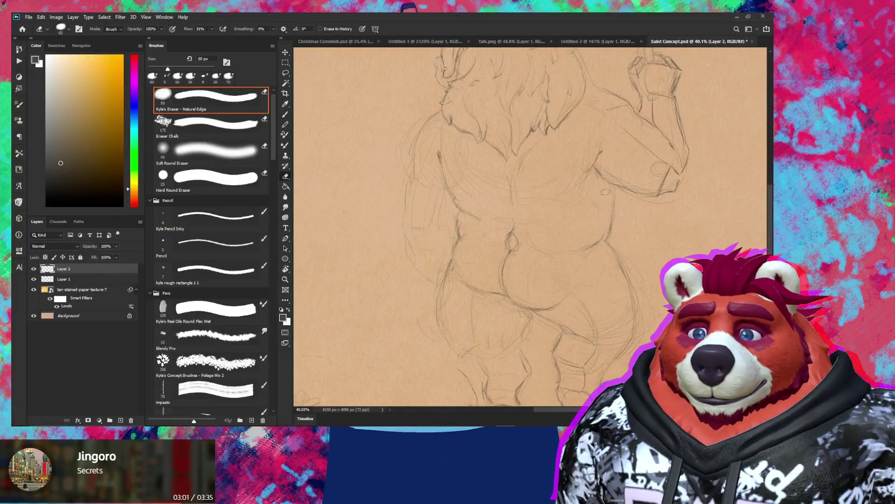
{"action": "key", "text": "b"}
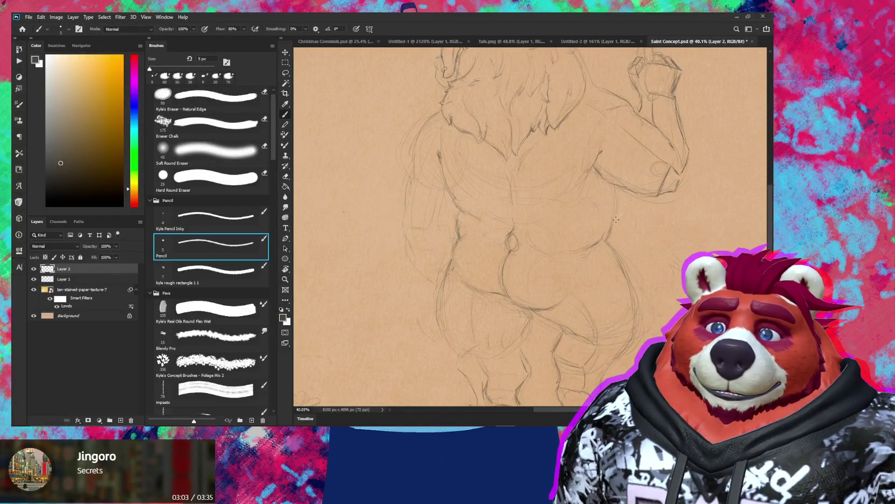
{"action": "left_click_drag", "start_coordinate": [617, 216], "coordinate": [612, 232]}
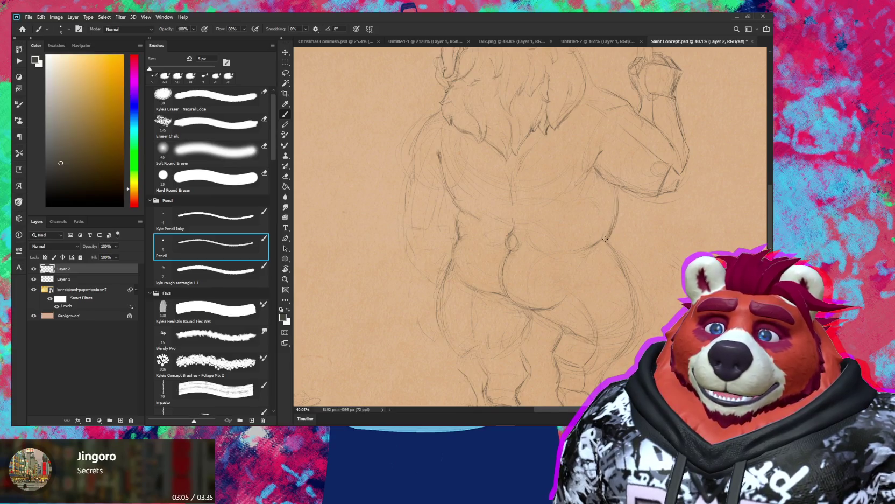
{"action": "key", "text": "e"}
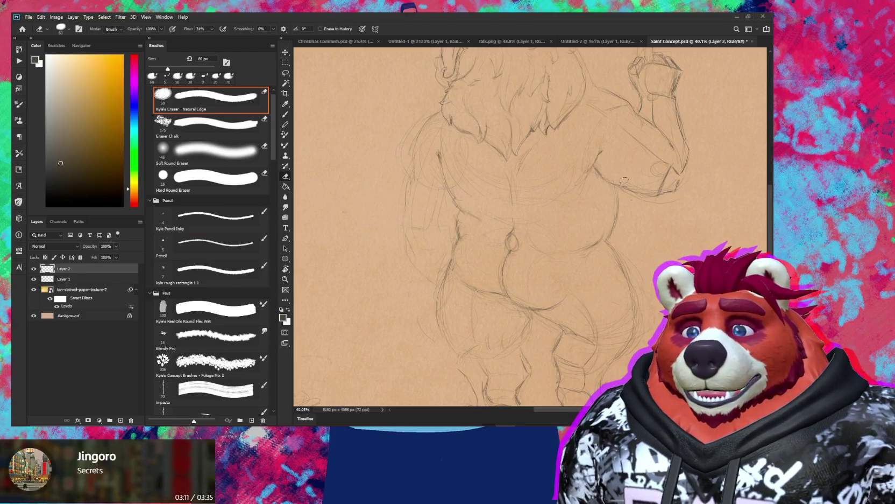
{"action": "left_click_drag", "start_coordinate": [669, 185], "coordinate": [649, 251]}
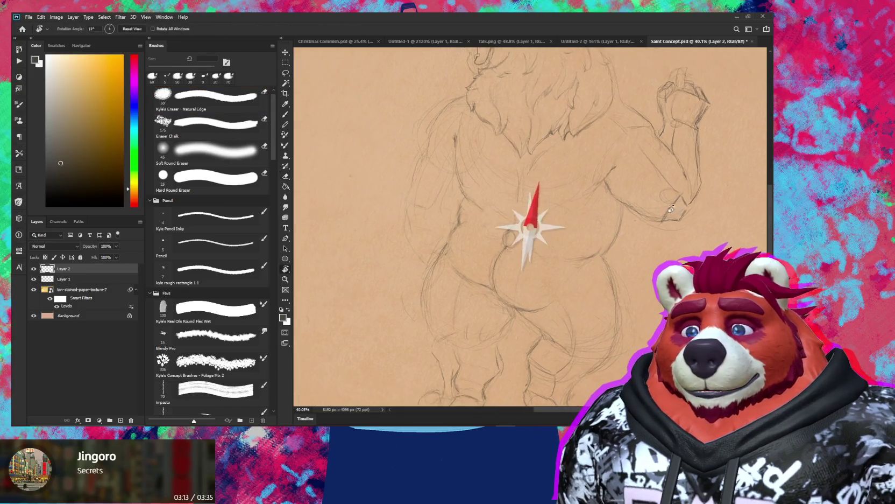
{"action": "key", "text": "b"}
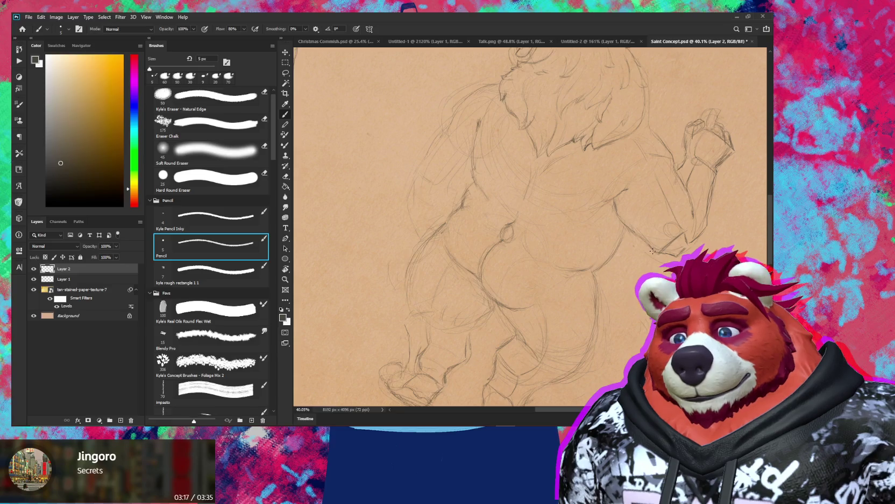
{"action": "left_click_drag", "start_coordinate": [669, 246], "coordinate": [659, 266]}
{"action": "key", "text": "e"}
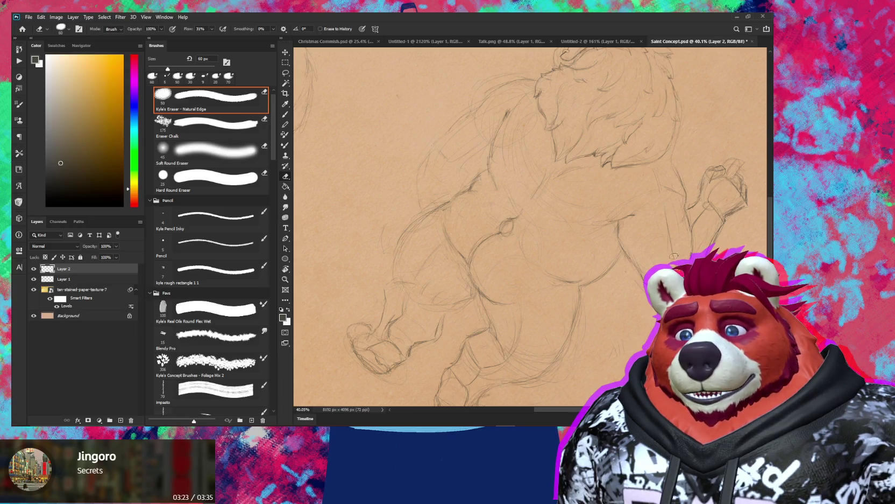
{"action": "key", "text": "b"}
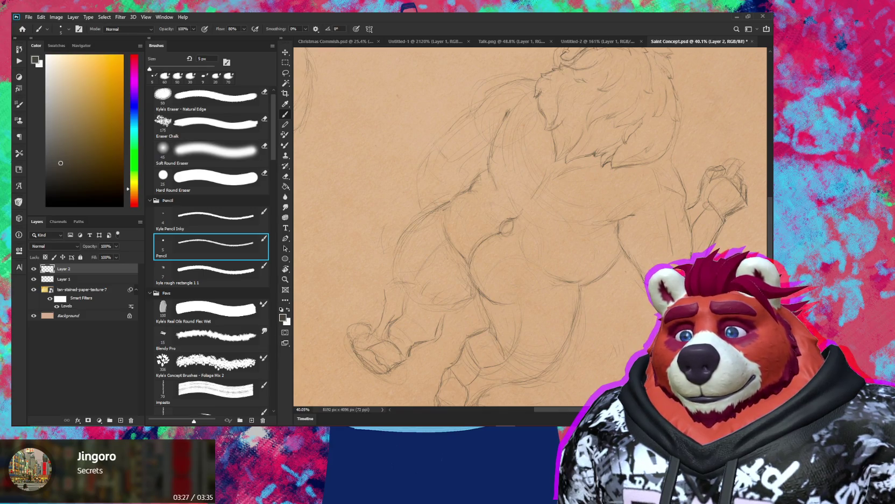
{"action": "left_click_drag", "start_coordinate": [646, 269], "coordinate": [667, 198]}
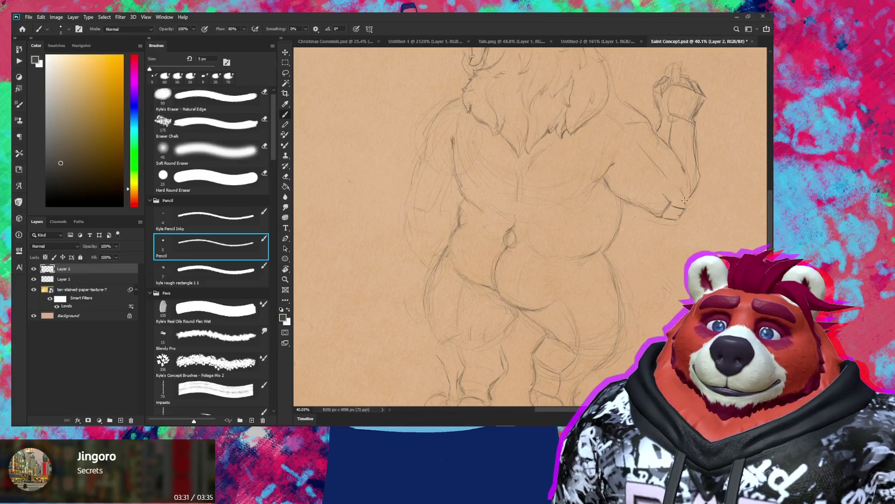
{"action": "key", "text": "e"}
{"action": "key", "text": "b"}
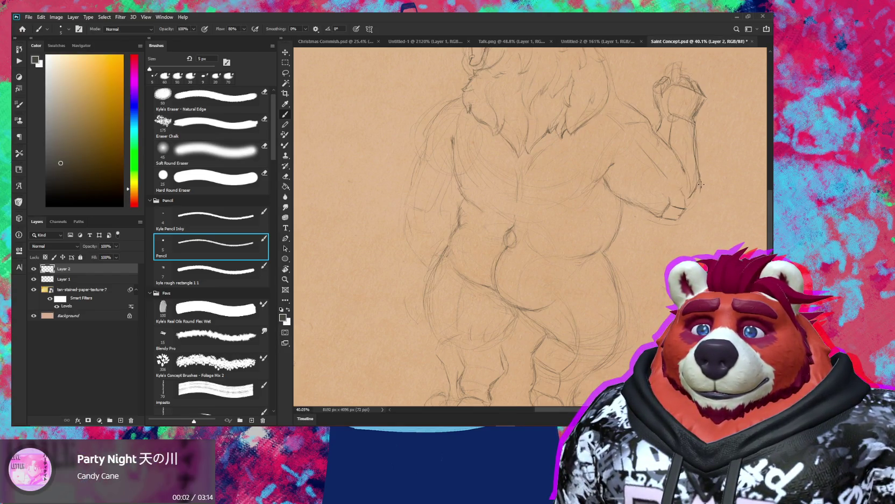
- Erase a few stray marks, then zoom out and tilt the page to show both figures
{"action": "key", "text": "e"}
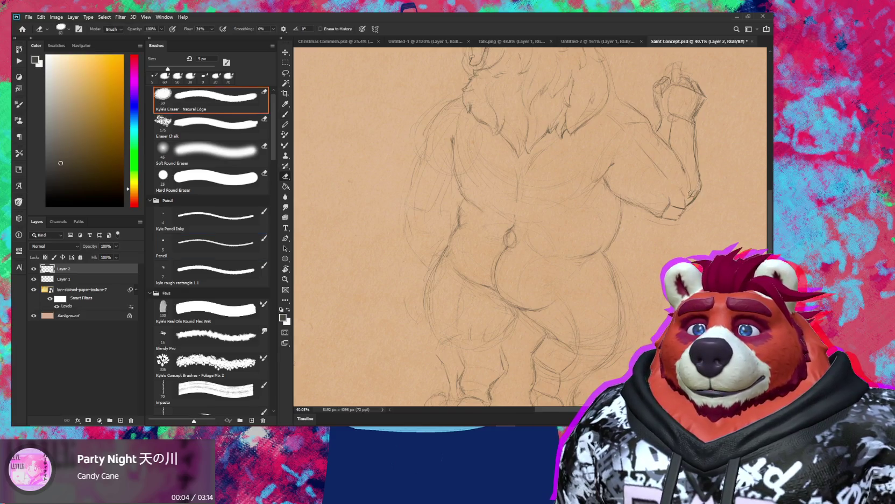
{"action": "scroll", "coordinate": [687, 201], "scroll_direction": "down", "scroll_amount": 3}
{"action": "scroll", "coordinate": [672, 196], "scroll_direction": "up", "scroll_amount": 4}
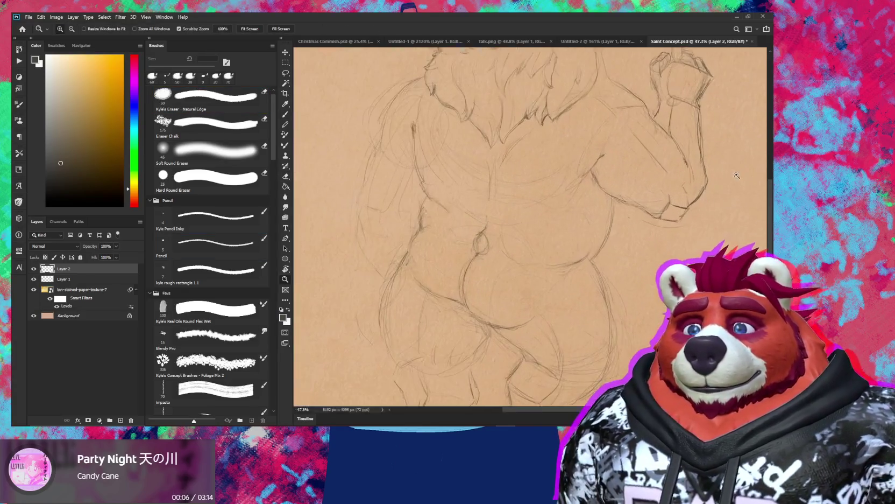
{"action": "key", "text": "b"}
{"action": "key", "text": "b"}
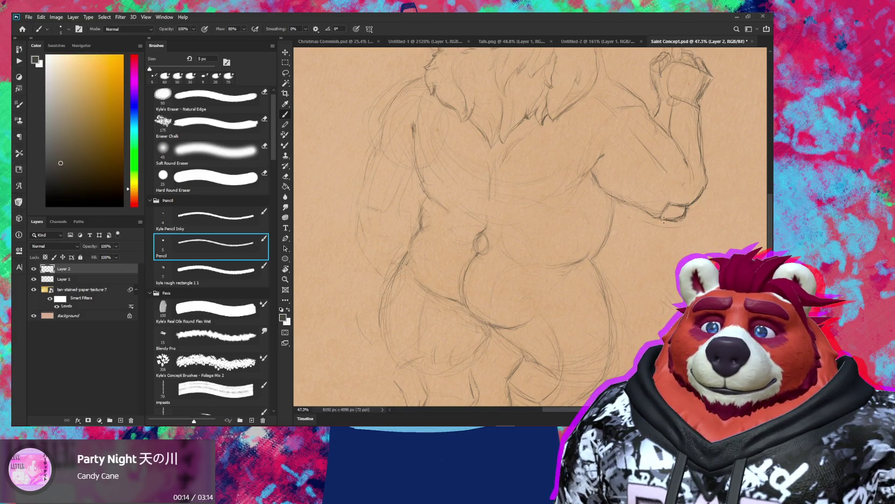
{"action": "key", "text": "z"}
{"action": "mouse_move", "coordinate": [684, 217]}
{"action": "left_mouse_down"}
{"action": "mouse_move", "coordinate": [695, 243]}
{"action": "mouse_move", "coordinate": [651, 291]}
{"action": "mouse_move", "coordinate": [627, 274]}
{"action": "mouse_move", "coordinate": [637, 274]}
{"action": "left_mouse_up"}
{"action": "key", "text": "r"}
{"action": "key", "text": "b"}
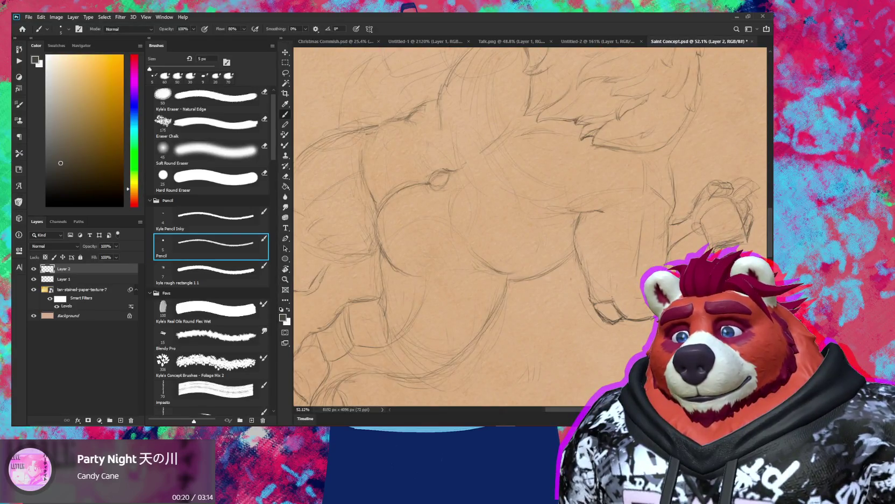
{"action": "key", "text": "r"}
{"action": "scroll", "coordinate": [619, 263], "scroll_direction": "down", "scroll_amount": 5}
{"action": "left_click_drag", "start_coordinate": [643, 243], "coordinate": [680, 252]}
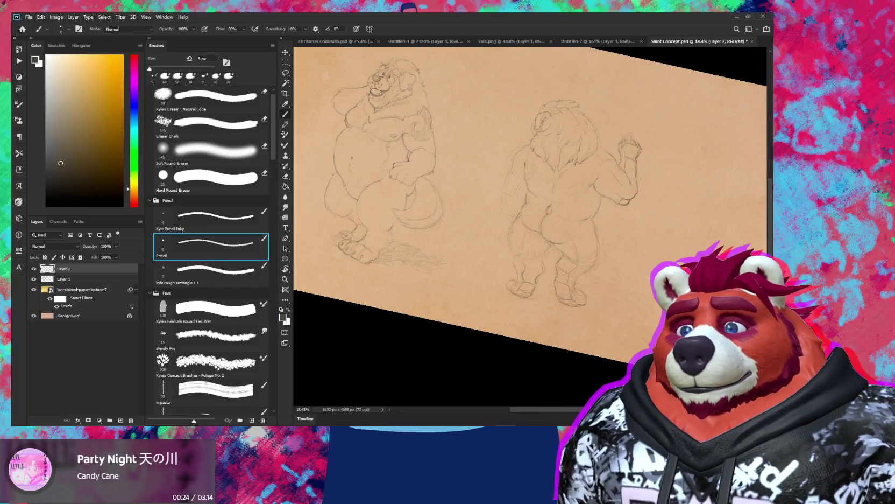
- Draw a pencil stroke along the raised forearm and erase stray lines near the arm
{"action": "scroll", "coordinate": [625, 259], "scroll_direction": "up", "scroll_amount": 5}
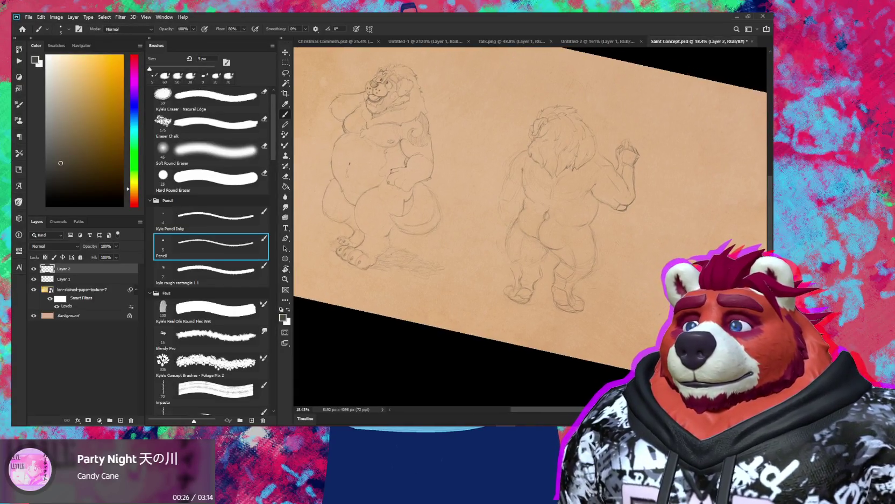
{"action": "key", "text": "e"}
{"action": "key", "text": "b"}
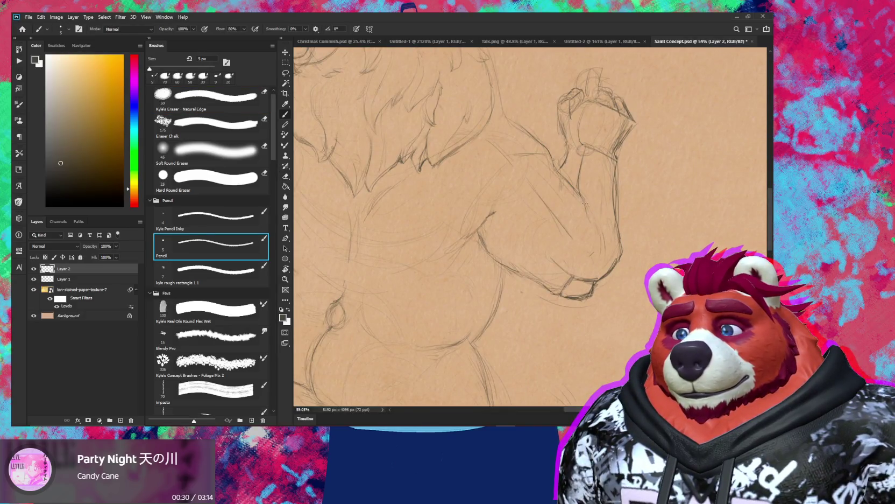
{"action": "left_click_drag", "start_coordinate": [585, 203], "coordinate": [599, 230]}
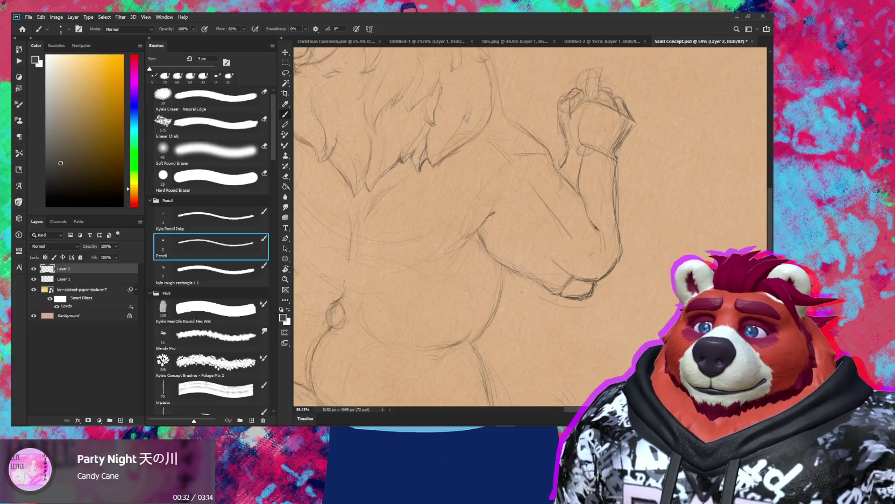
{"action": "key", "text": "e"}
{"action": "mouse_move", "coordinate": [584, 156]}
{"action": "left_mouse_down"}
{"action": "mouse_move", "coordinate": [571, 183]}
{"action": "mouse_move", "coordinate": [585, 207]}
{"action": "left_mouse_up"}
{"action": "key", "text": "b"}
- Lighten stray strokes around the arm and add a pencil line along the lower forearm
{"action": "key", "text": "r"}
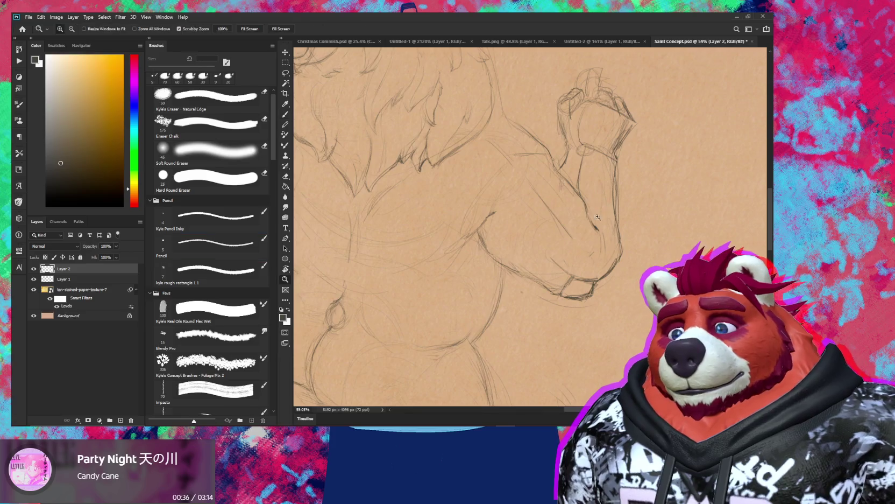
{"action": "scroll", "coordinate": [649, 243], "scroll_direction": "down", "scroll_amount": 3}
{"action": "left_click_drag", "start_coordinate": [649, 243], "coordinate": [619, 269]}
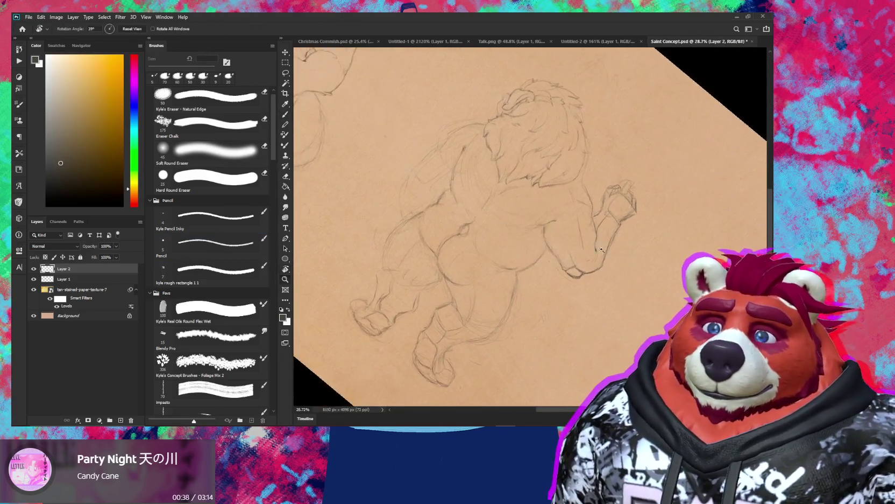
{"action": "scroll", "coordinate": [619, 269], "scroll_direction": "up", "scroll_amount": 5}
{"action": "key", "text": "e"}
{"action": "key", "text": "b"}
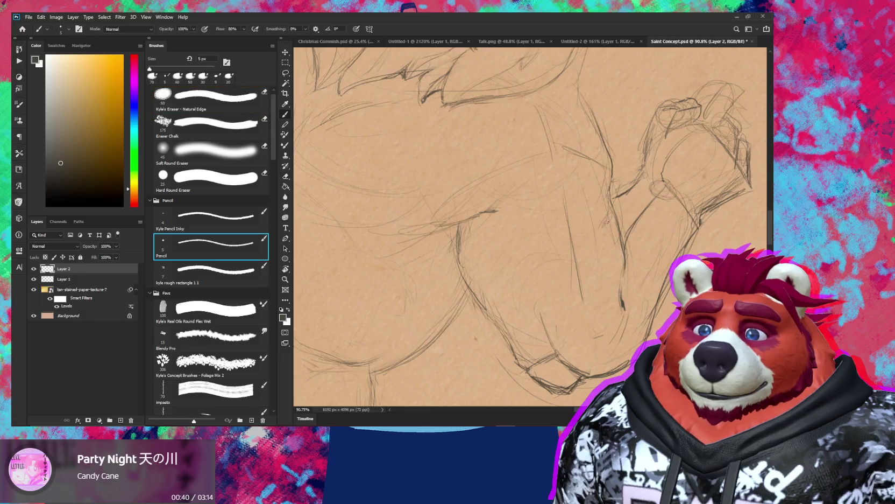
{"action": "key", "text": "e"}
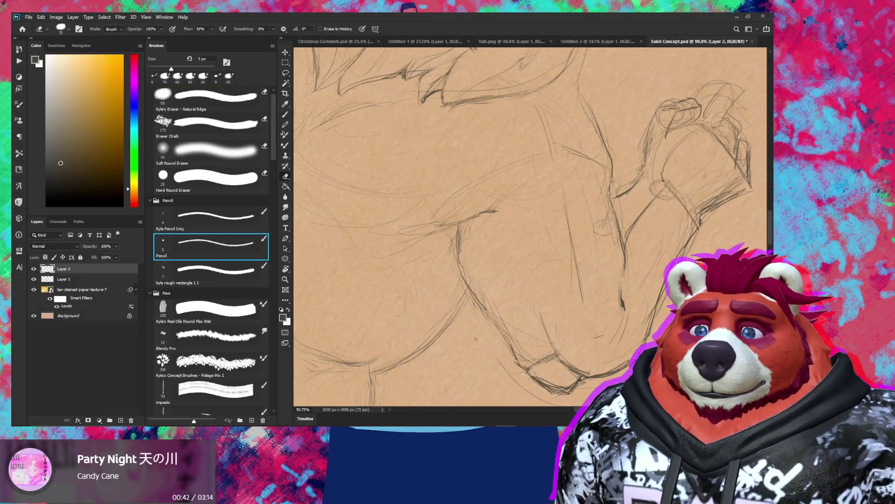
{"action": "left_click_drag", "start_coordinate": [608, 216], "coordinate": [619, 259]}
{"action": "key", "text": "b"}
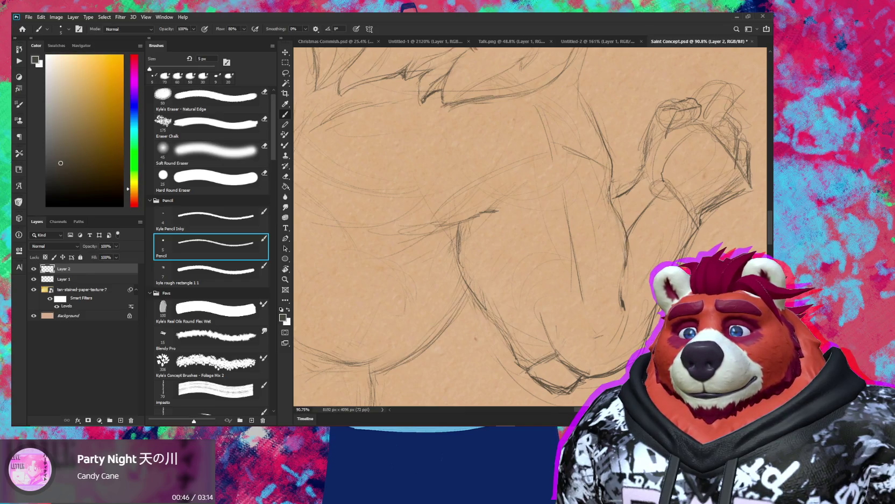
{"action": "left_click_drag", "start_coordinate": [696, 213], "coordinate": [752, 189]}
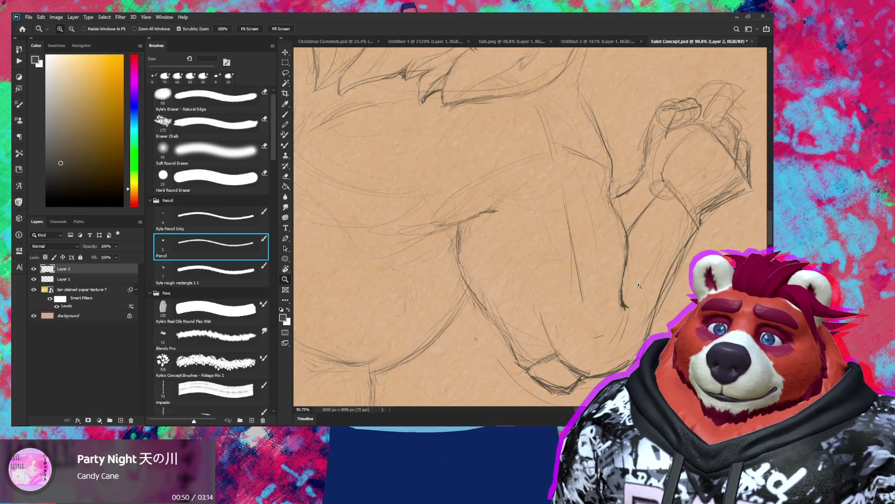
- Zoom out and tilt the page about 12 degrees to review both complete figures
{"action": "left_click_drag", "start_coordinate": [619, 161], "coordinate": [673, 255]}
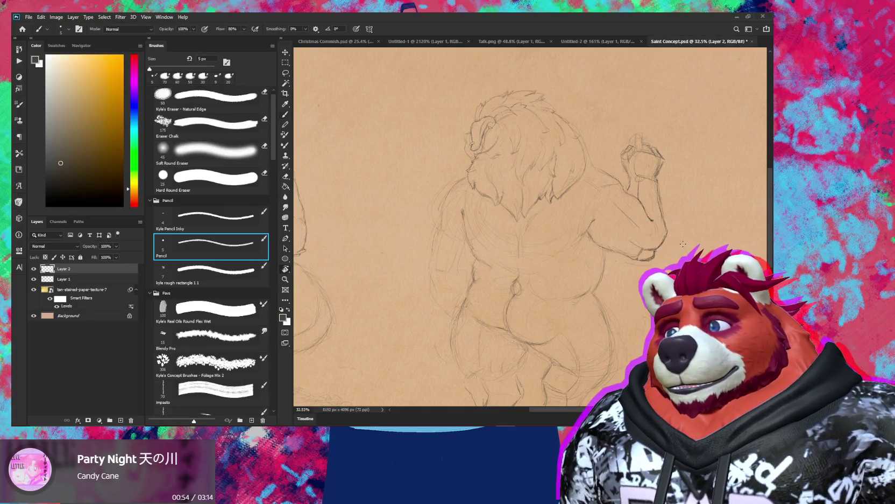
{"action": "key", "text": "r"}
{"action": "left_click_drag", "start_coordinate": [530, 177], "coordinate": [540, 180]}
{"action": "scroll", "coordinate": [610, 215], "scroll_direction": "up", "scroll_amount": 4}
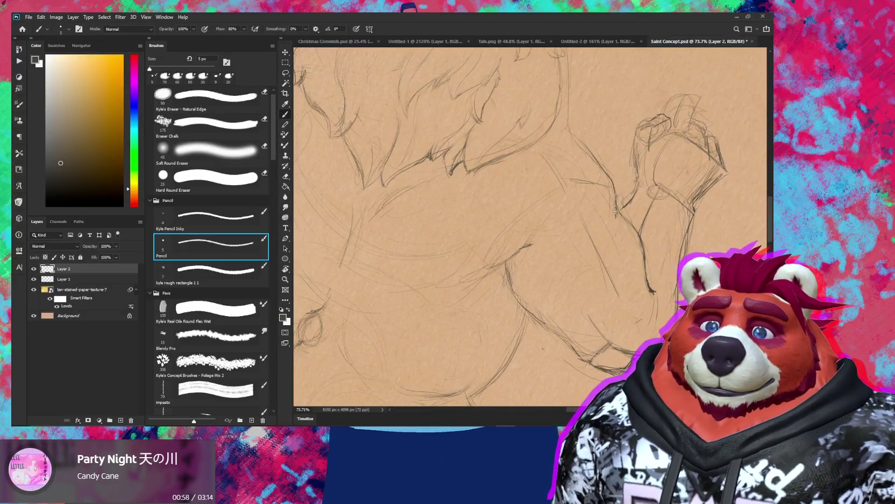
{"action": "key", "text": "e"}
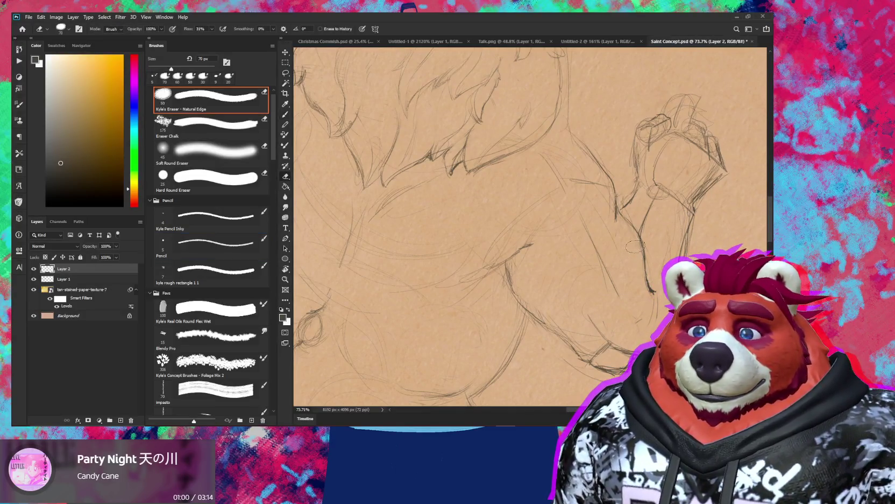
{"action": "key", "text": "b"}
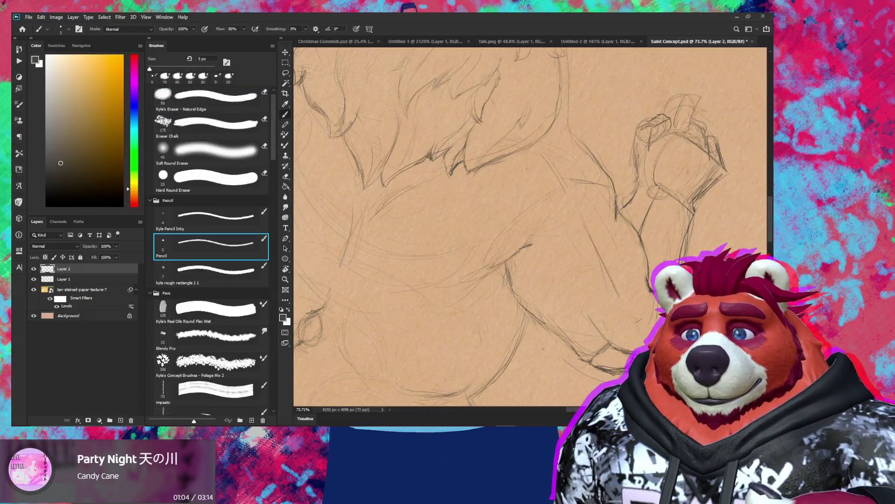
{"action": "key", "text": "z"}
{"action": "scroll", "coordinate": [530, 226], "scroll_direction": "down", "scroll_amount": 5}
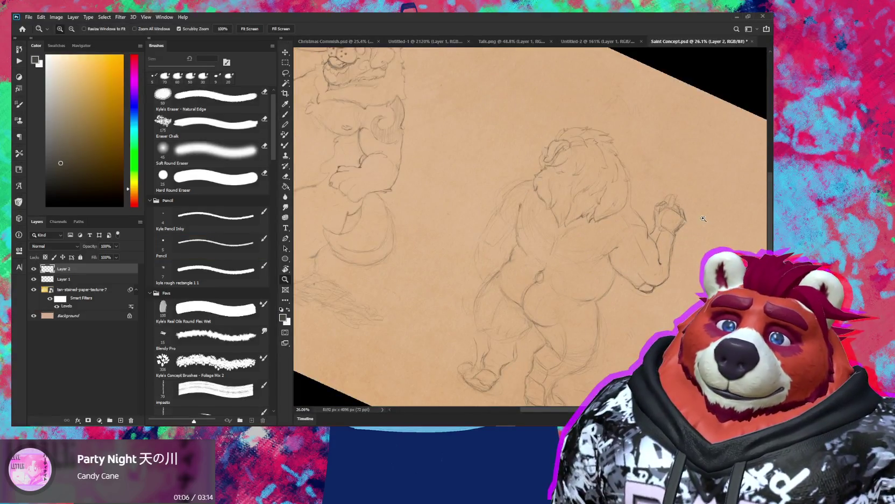
{"action": "left_click_drag", "start_coordinate": [570, 178], "coordinate": [565, 183]}
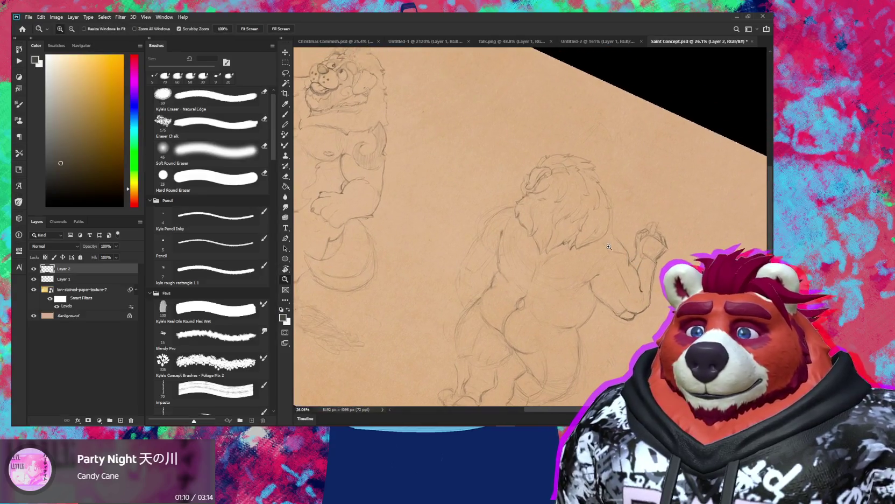
{"action": "scroll", "coordinate": [610, 214], "scroll_direction": "up", "scroll_amount": 4}
{"action": "key", "text": "b"}
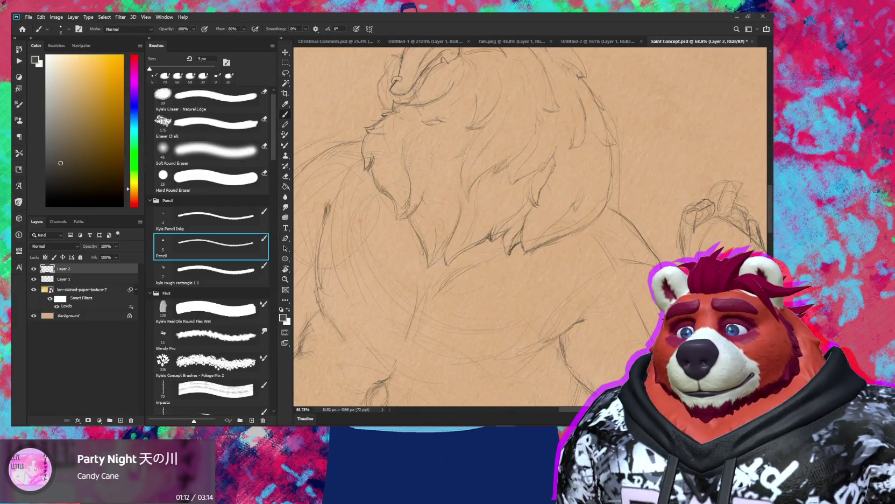
{"action": "scroll", "coordinate": [592, 162], "scroll_direction": "down", "scroll_amount": 5}
{"action": "key", "text": "r"}
{"action": "mouse_move", "coordinate": [646, 172]}
{"action": "left_mouse_down"}
{"action": "mouse_move", "coordinate": [658, 158]}
{"action": "mouse_move", "coordinate": [624, 273]}
{"action": "left_mouse_up"}
{"action": "key", "text": "z"}
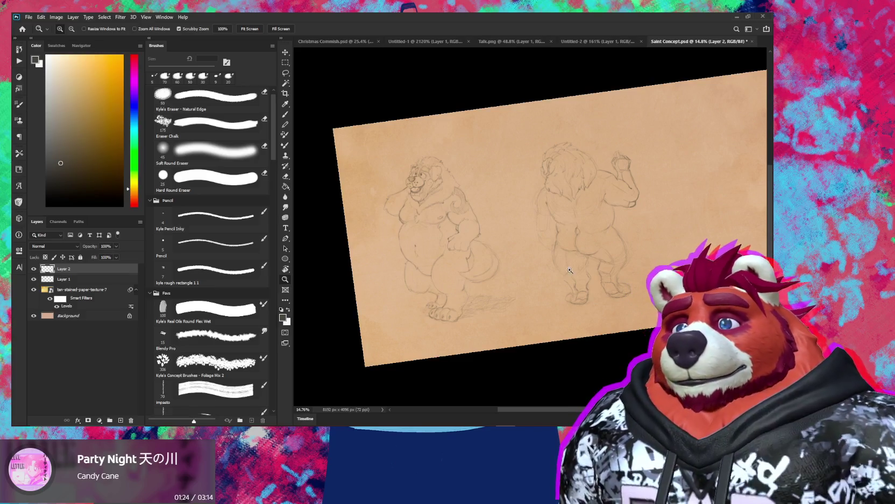
- Zoom in close on the lion's head and add a pencil stroke beside it
{"action": "left_click_drag", "start_coordinate": [625, 301], "coordinate": [621, 202]}
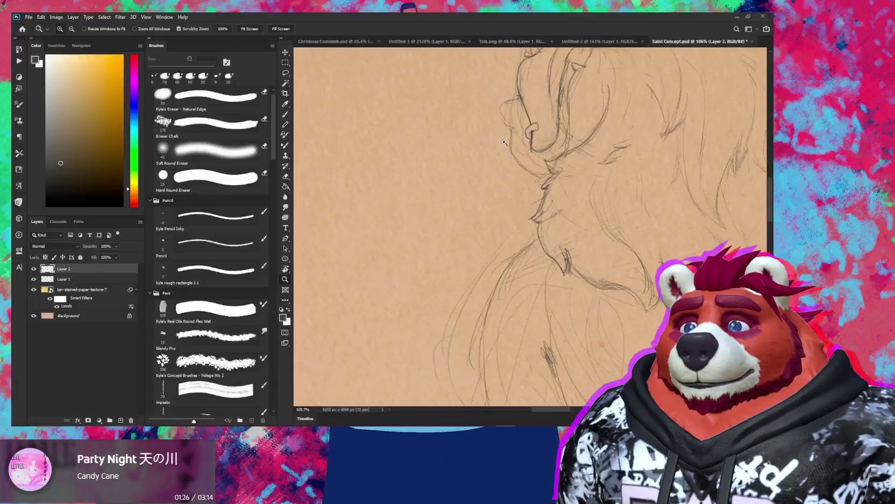
{"action": "key", "text": "b"}
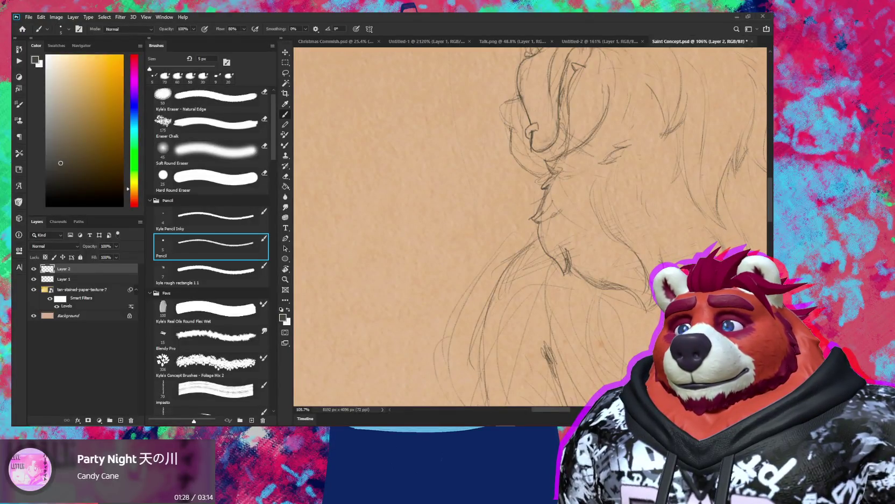
{"action": "left_click_drag", "start_coordinate": [501, 106], "coordinate": [504, 120]}
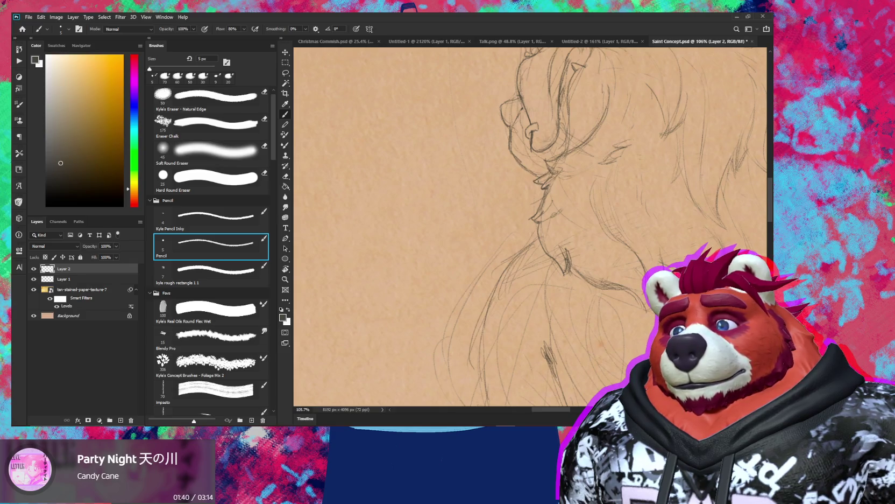
{"action": "scroll", "coordinate": [585, 138], "scroll_direction": "down", "scroll_amount": 5}
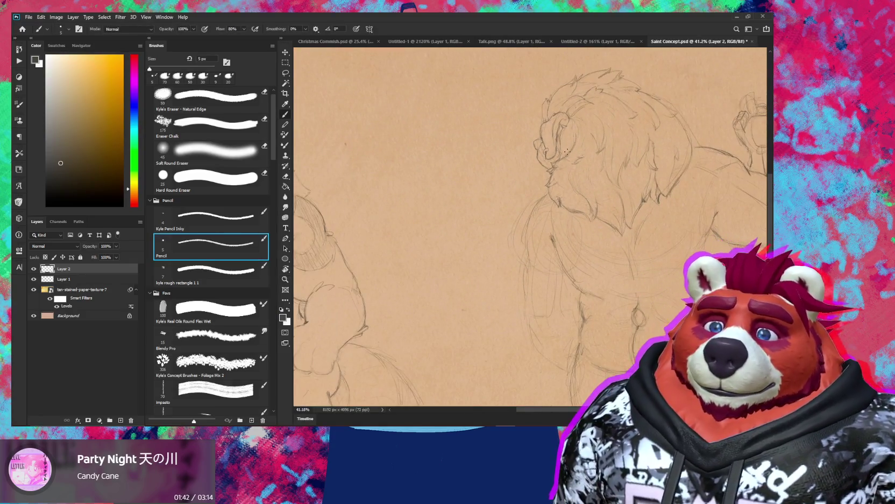
{"action": "key", "text": "z"}
{"action": "left_click_drag", "start_coordinate": [585, 139], "coordinate": [594, 135]}
{"action": "key", "text": "b"}
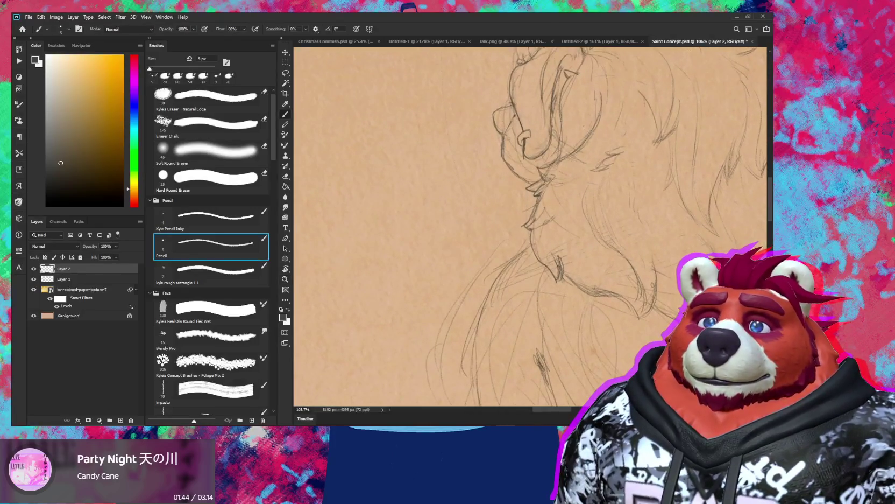
{"action": "left_click_drag", "start_coordinate": [568, 83], "coordinate": [563, 107]}
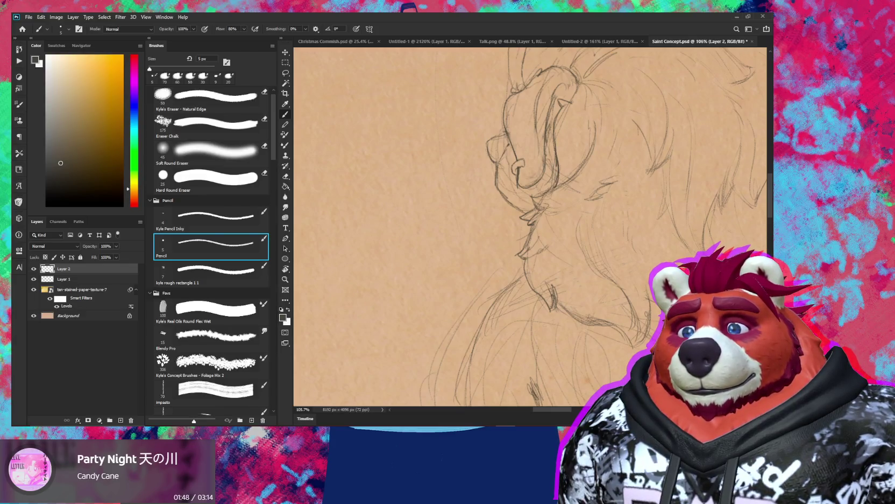
- Shrink the eraser and pan the view down toward the muzzle
{"action": "key", "text": "e"}
{"action": "key", "text": "bracketleft"}
{"action": "key", "text": "bracketleft"}
{"action": "key", "text": "bracketleft"}
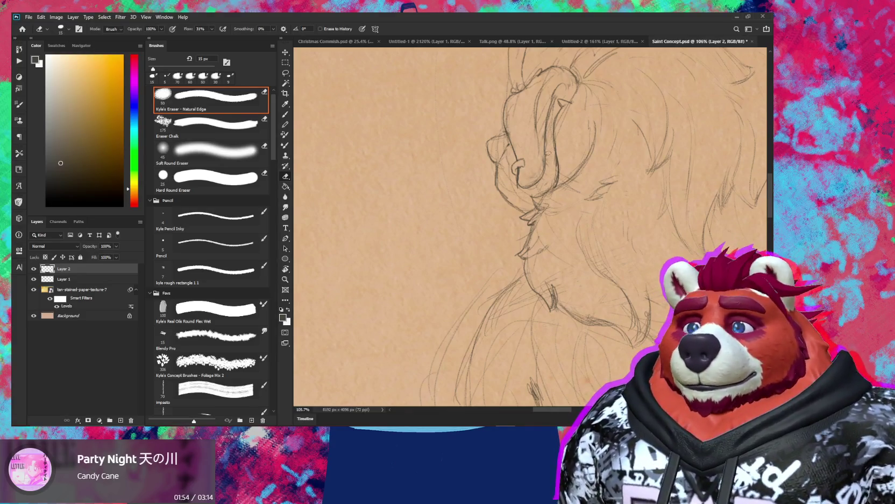
{"action": "key", "text": "b"}
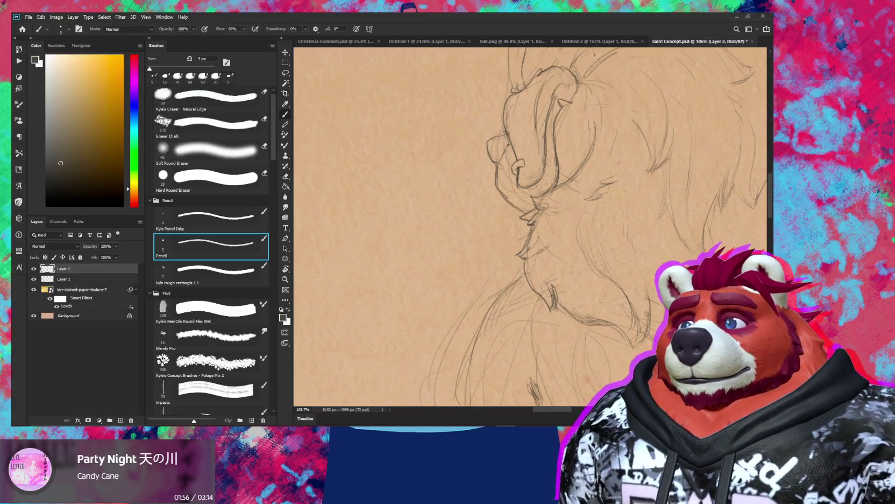
{"action": "left_click_drag", "start_coordinate": [527, 93], "coordinate": [549, 164]}
{"action": "key", "text": "e"}
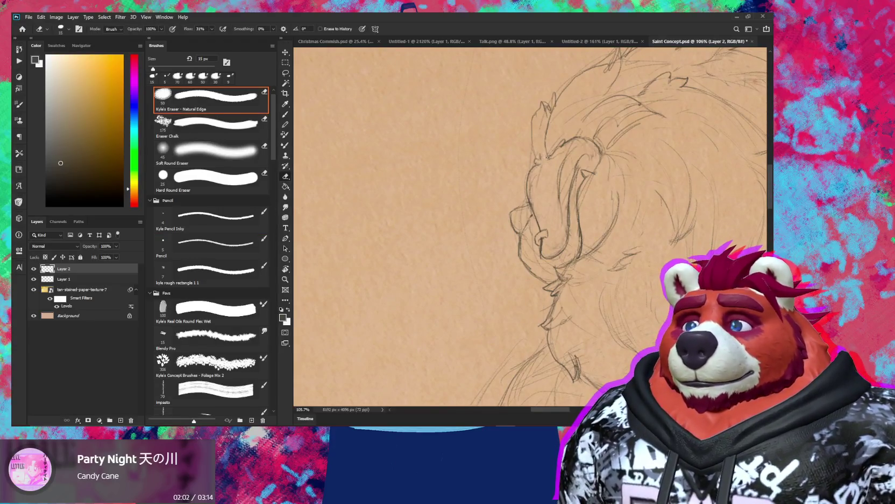
{"action": "key", "text": "b"}
- Erase stray pencil lines along the face, alternating between eraser and pencil
{"action": "key", "text": "z"}
{"action": "mouse_move", "coordinate": [581, 173]}
{"action": "left_mouse_down"}
{"action": "mouse_move", "coordinate": [554, 187]}
{"action": "mouse_move", "coordinate": [578, 187]}
{"action": "left_mouse_up"}
{"action": "key", "text": "e"}
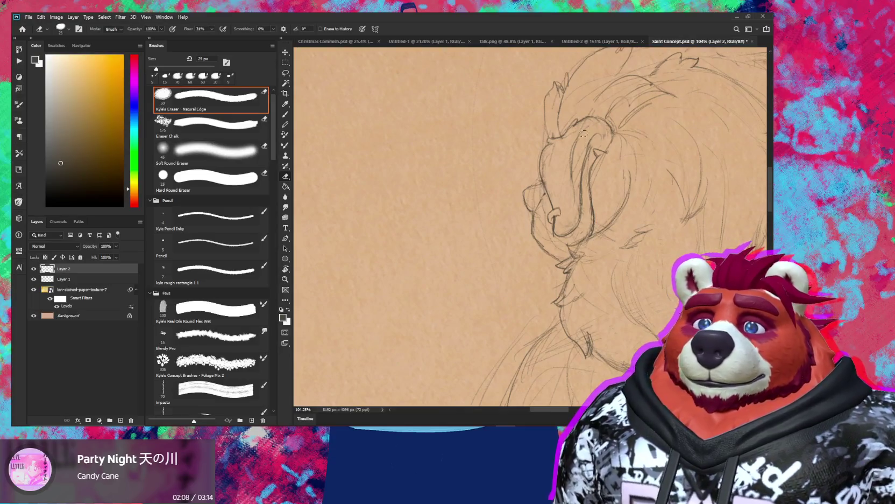
{"action": "left_click_drag", "start_coordinate": [581, 130], "coordinate": [569, 201]}
{"action": "key", "text": "b"}
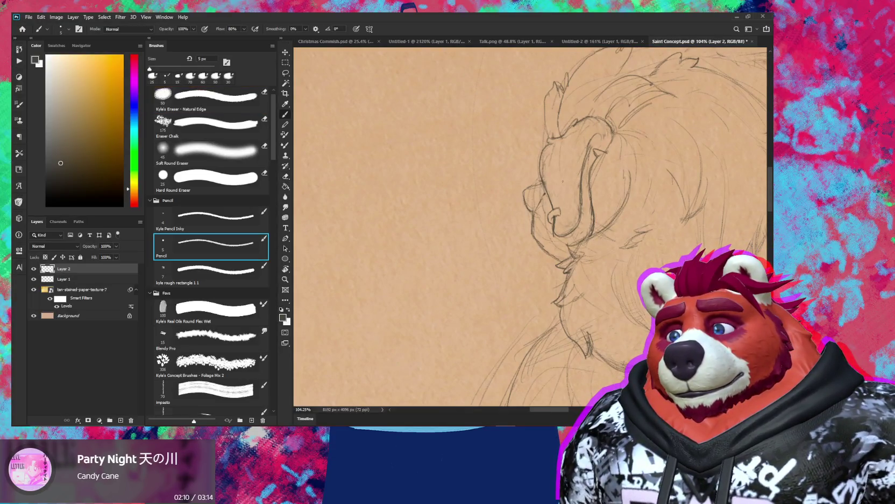
{"action": "key", "text": "e"}
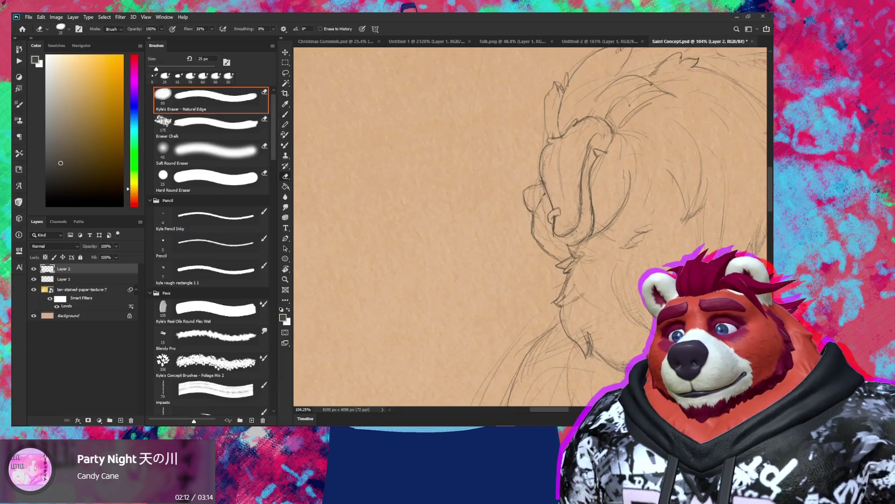
{"action": "key", "text": "b"}
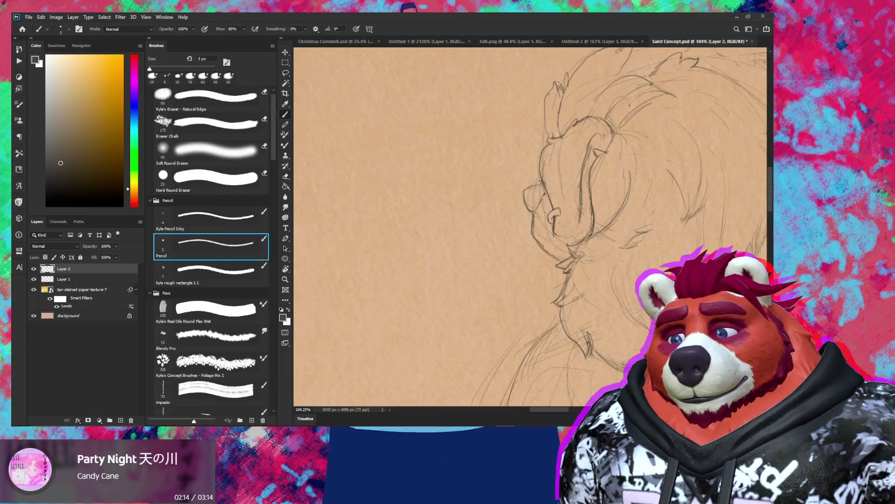
{"action": "key", "text": "e"}
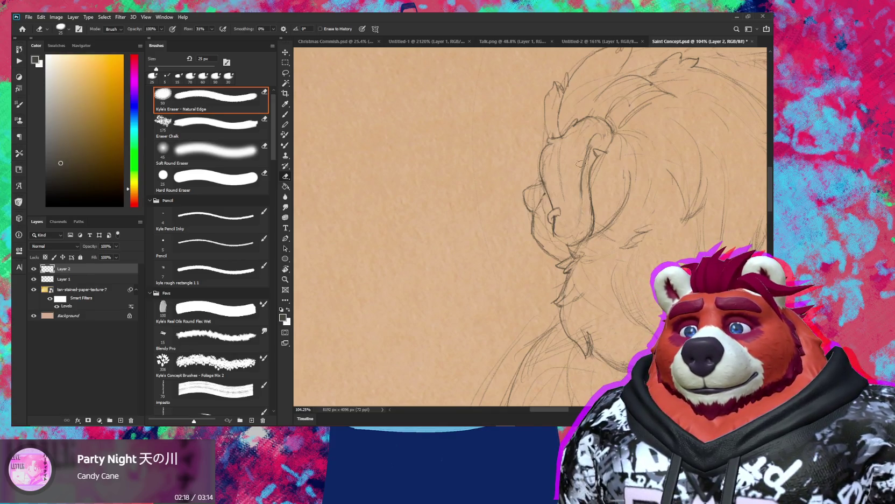
{"action": "key", "text": "b"}
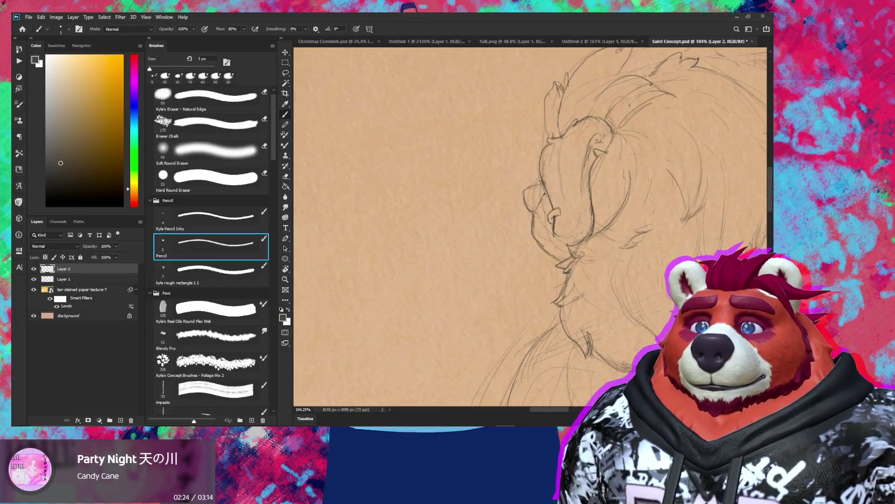
- Add a small pencil mark on the face, then pan out to show the whole figure
{"action": "key", "text": "z"}
{"action": "mouse_move", "coordinate": [678, 135]}
{"action": "left_mouse_down"}
{"action": "mouse_move", "coordinate": [631, 133]}
{"action": "mouse_move", "coordinate": [635, 159]}
{"action": "left_mouse_up"}
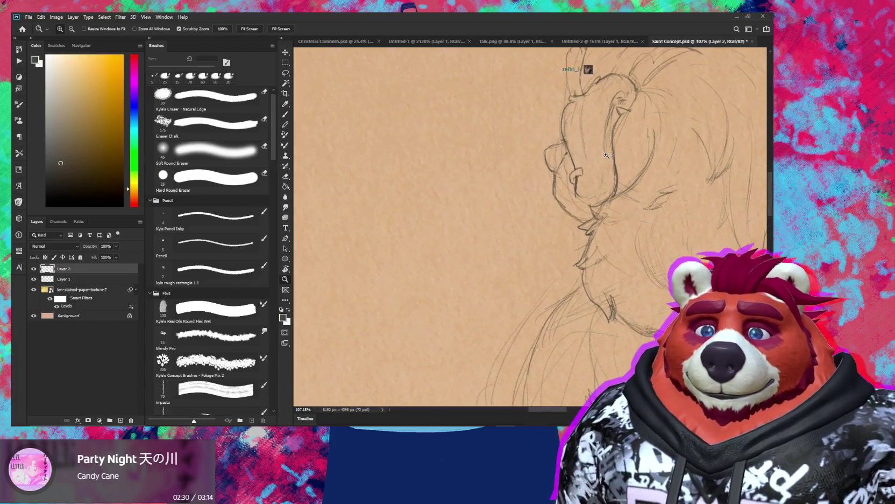
{"action": "key", "text": "e"}
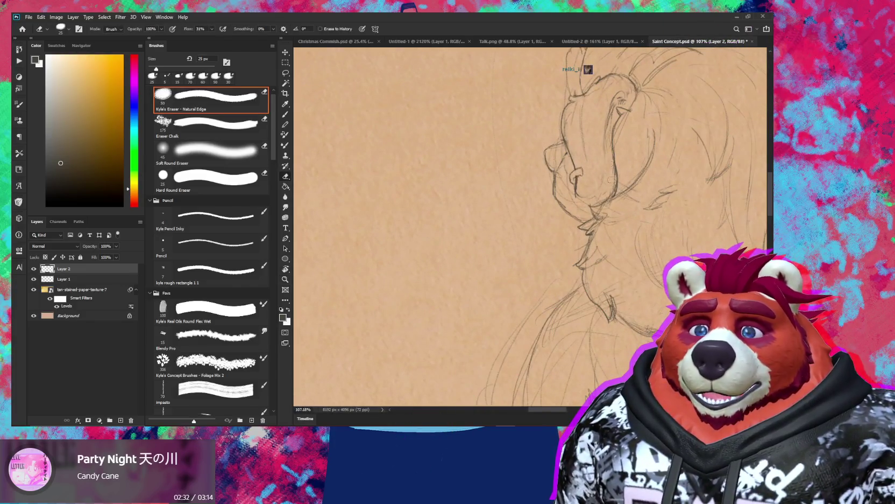
{"action": "key", "text": "b"}
{"action": "left_click", "coordinate": [576, 198]}
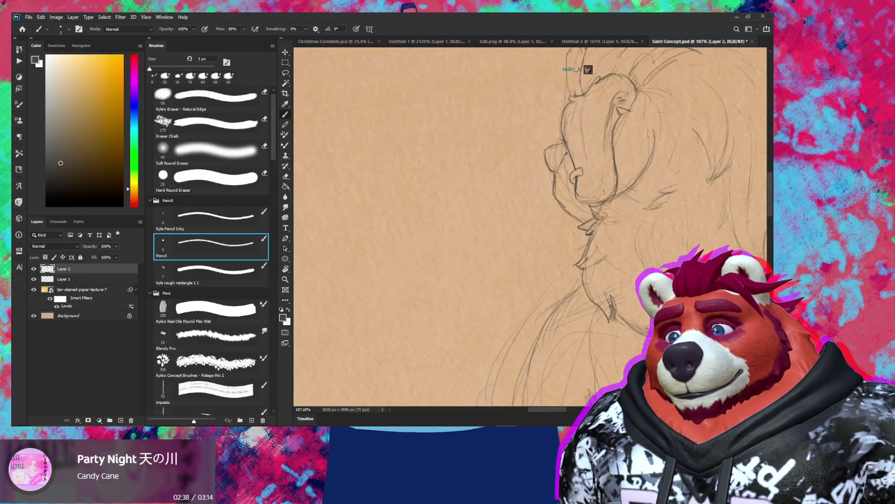
{"action": "key", "text": "e"}
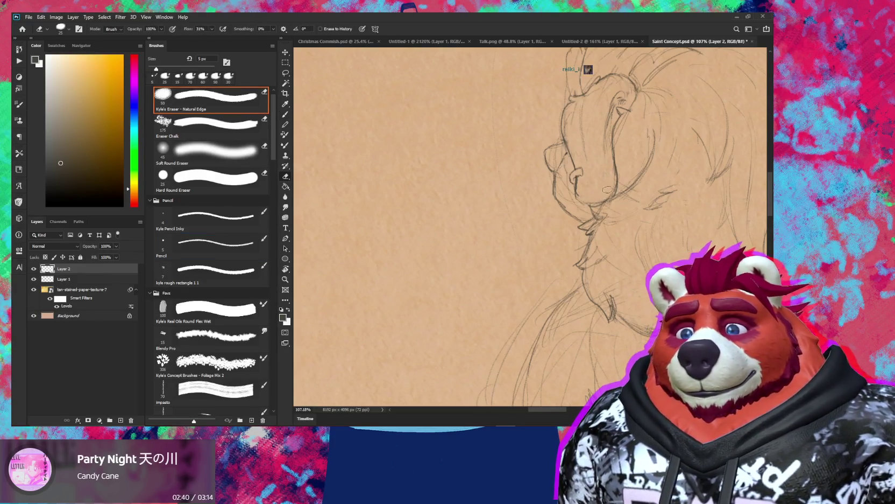
{"action": "key", "text": "b"}
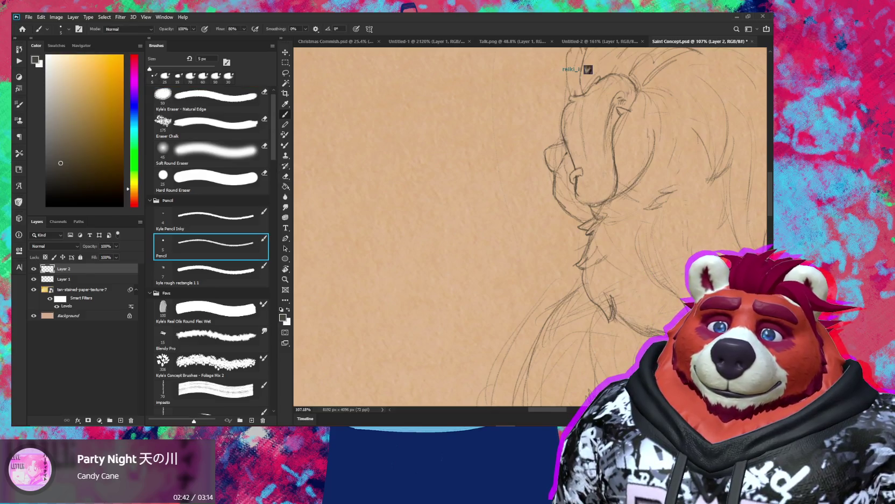
{"action": "key", "text": "e"}
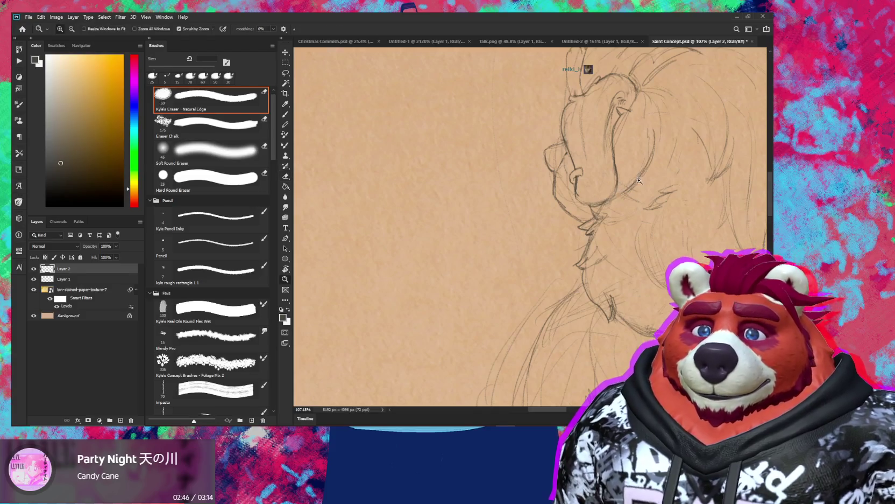
{"action": "scroll", "coordinate": [635, 215], "scroll_direction": "down", "scroll_amount": 5}
{"action": "mouse_move", "coordinate": [635, 250]}
{"action": "left_mouse_down"}
{"action": "mouse_move", "coordinate": [573, 295]}
{"action": "mouse_move", "coordinate": [553, 286]}
{"action": "mouse_move", "coordinate": [511, 291]}
{"action": "left_mouse_up"}
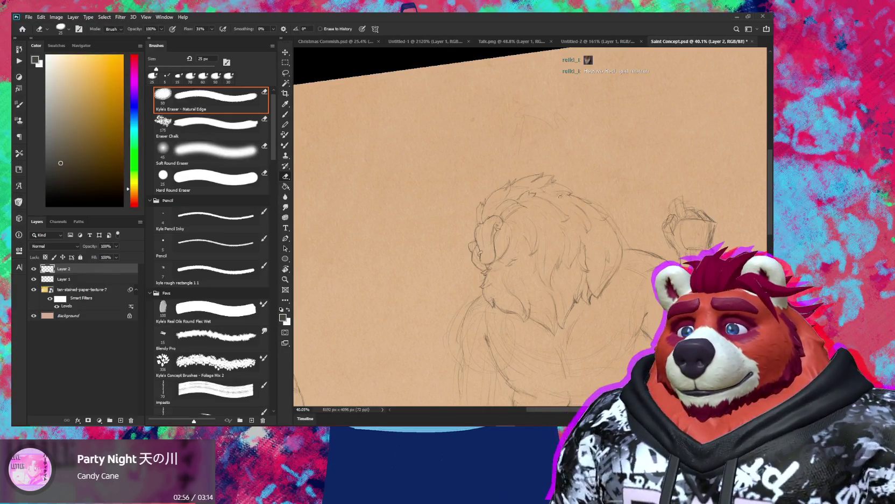
- Rotate the canvas view and save the Saint Concept sketch with Ctrl+S
{"action": "left_click_drag", "start_coordinate": [568, 200], "coordinate": [620, 184]}
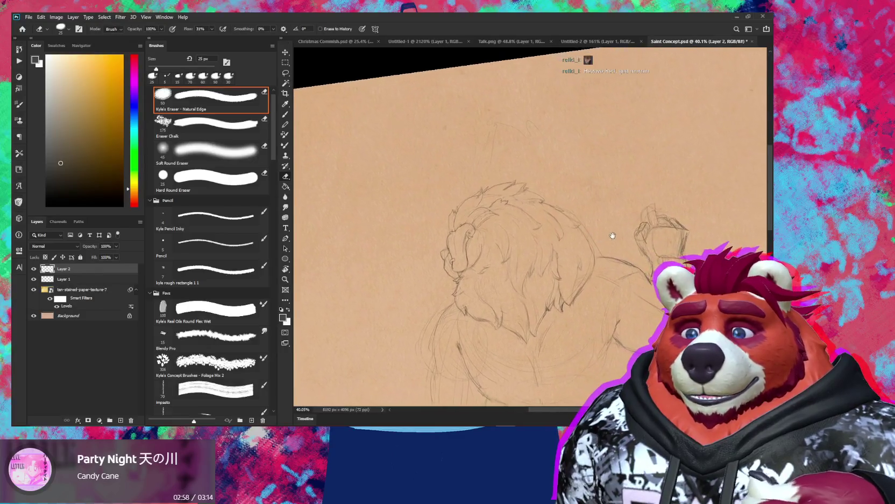
{"action": "scroll", "coordinate": [562, 189], "scroll_direction": "up", "scroll_amount": 3}
{"action": "scroll", "coordinate": [562, 189], "scroll_direction": "up", "scroll_amount": 2}
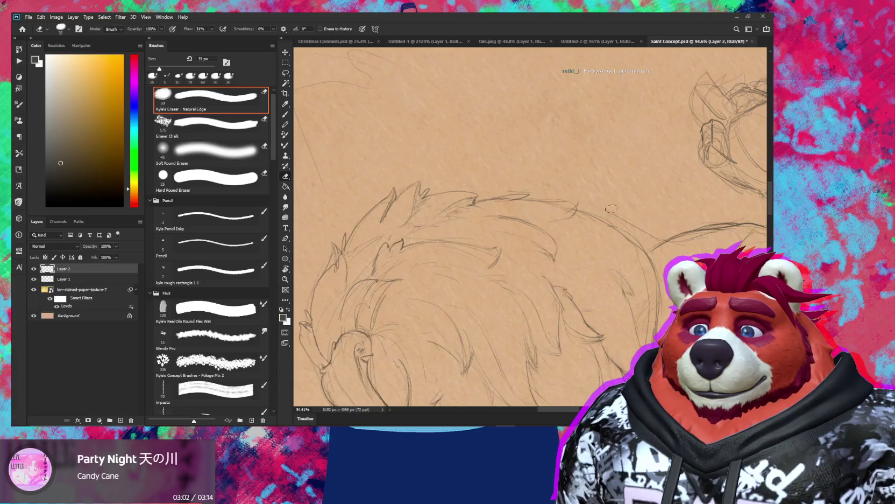
{"action": "key", "text": "ctrl+s"}
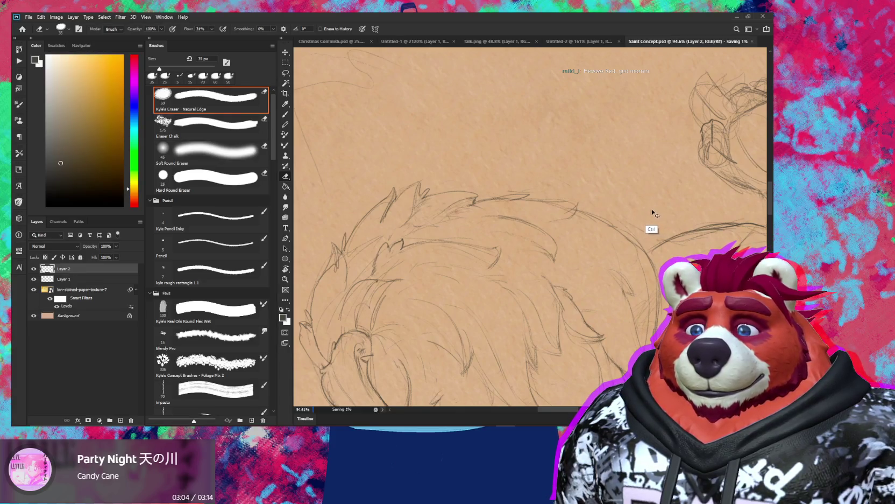
- Reset the canvas rotation to upright and bring YouTube Music to the front
{"action": "mouse_move", "coordinate": [665, 265]}
{"action": "left_mouse_down"}
{"action": "mouse_move", "coordinate": [640, 262]}
{"action": "mouse_move", "coordinate": [597, 278]}
{"action": "mouse_move", "coordinate": [615, 239]}
{"action": "left_mouse_up"}
{"action": "key", "text": "r"}
{"action": "key", "text": "Escape"}
{"action": "key", "text": "e"}
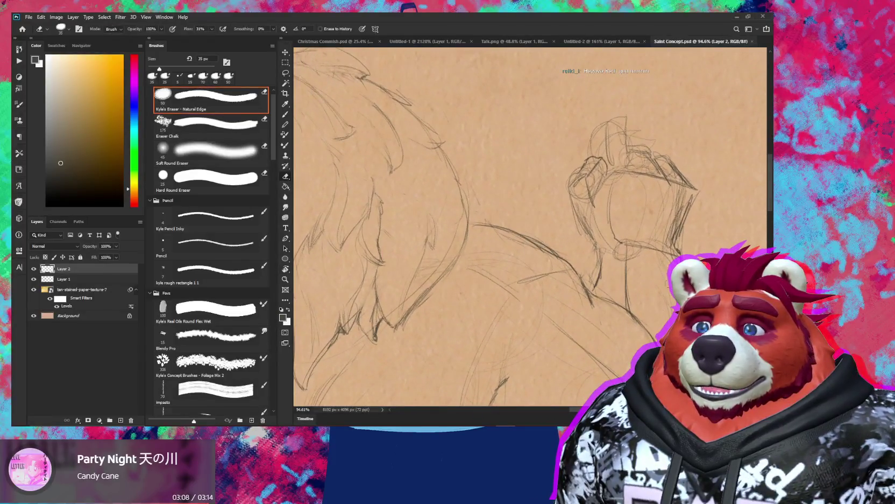
{"action": "key", "text": "b"}
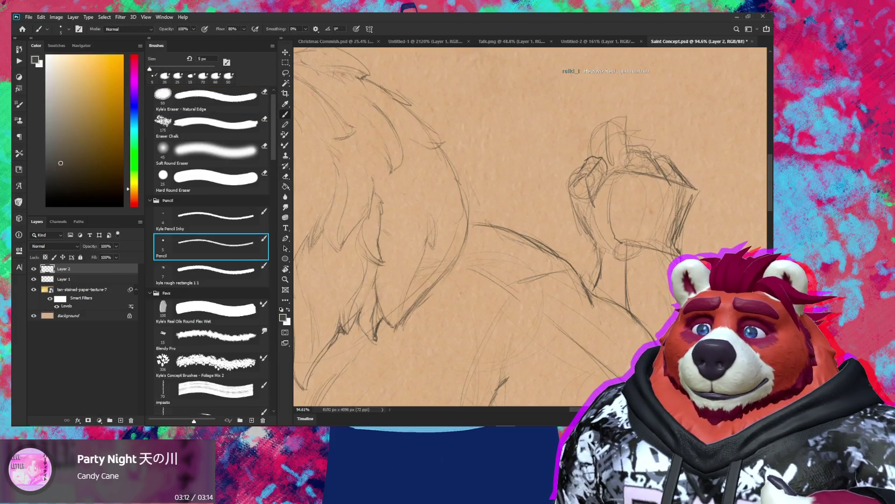
{"action": "key", "text": "alt+Tab"}
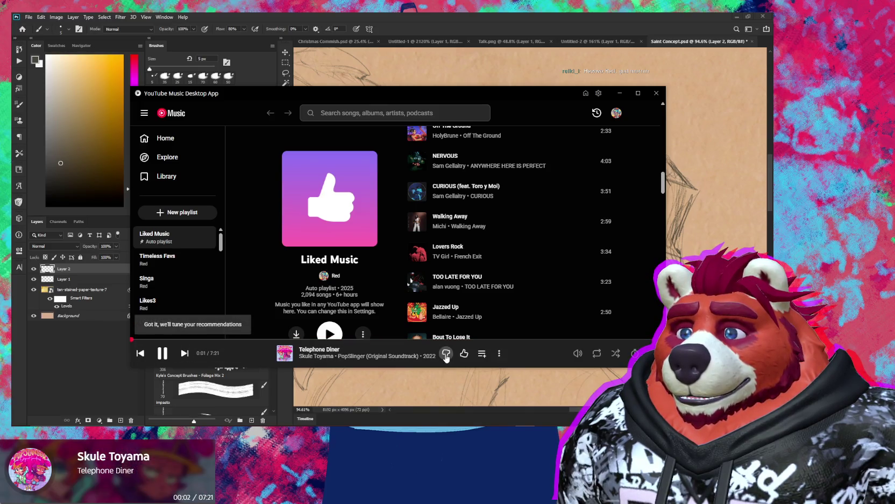
- Open the now-playing queue and play Candy Cane from it
{"action": "left_click", "coordinate": [256, 339]}
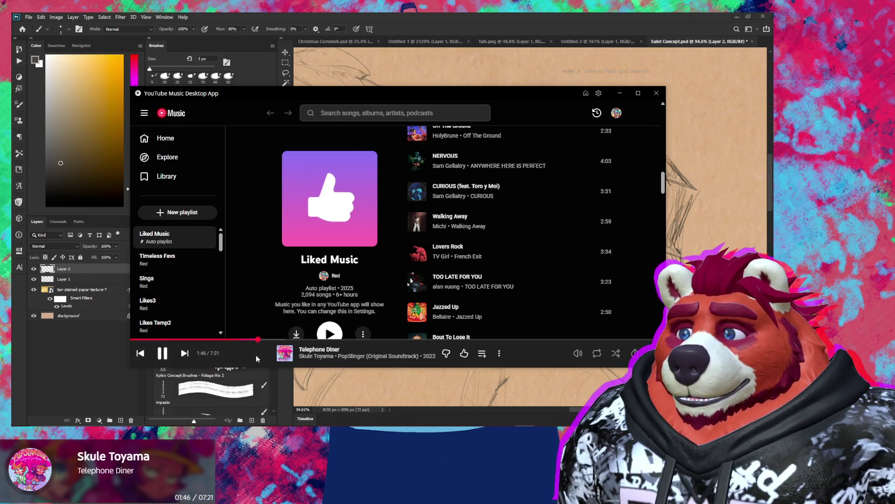
{"action": "left_click", "coordinate": [254, 339]}
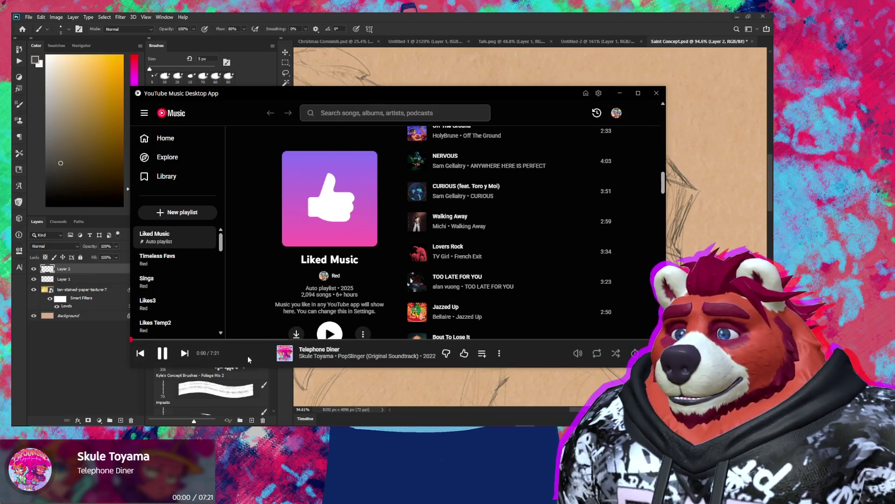
{"action": "left_click", "coordinate": [248, 357]}
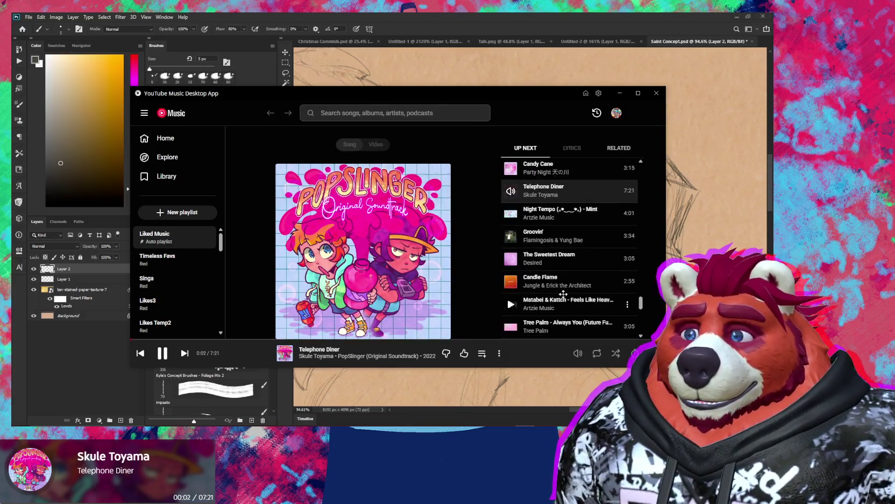
{"action": "scroll", "coordinate": [565, 258], "scroll_direction": "up", "scroll_amount": 1}
{"action": "right_click", "coordinate": [578, 212]}
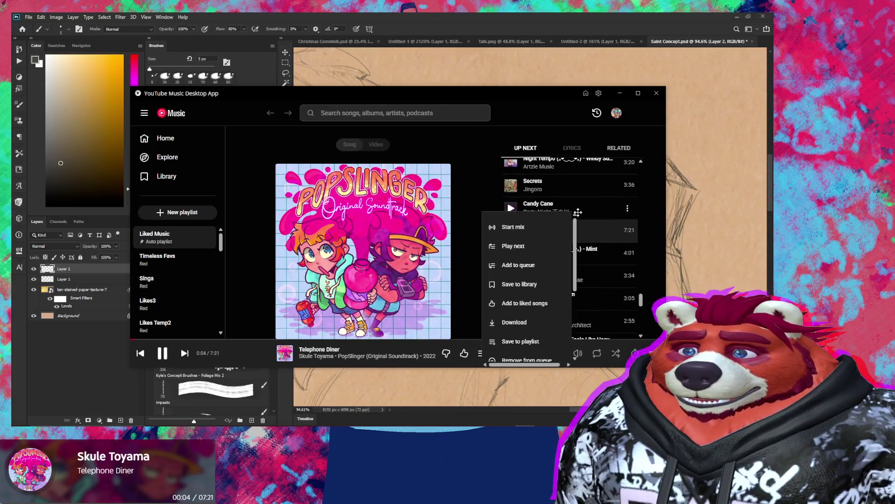
{"action": "left_click", "coordinate": [591, 213]}
{"action": "left_click", "coordinate": [513, 210]}
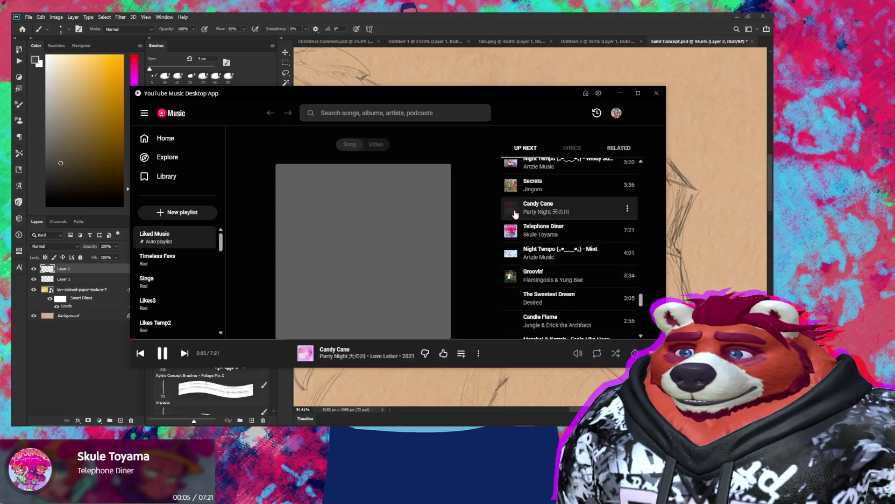
- Like Candy Cane, skip to the next song, and return to the Photoshop sketch
{"action": "left_click", "coordinate": [400, 339]}
{"action": "left_click", "coordinate": [443, 353]}
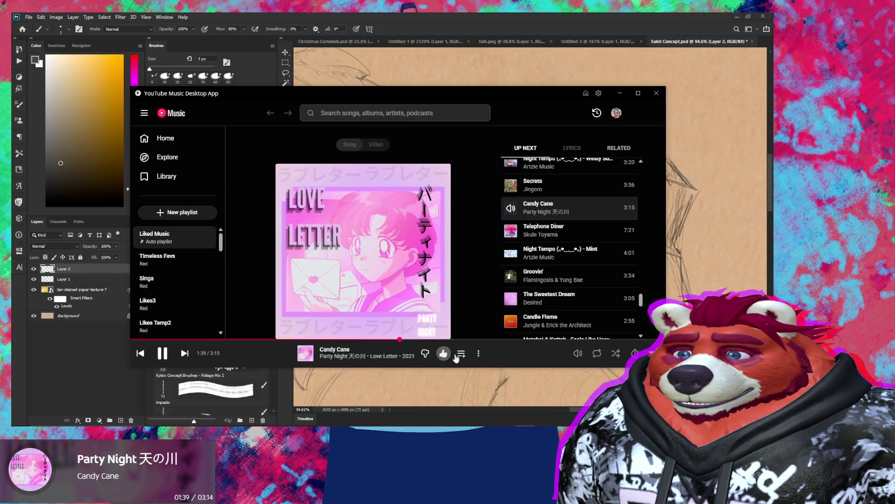
{"action": "left_click", "coordinate": [185, 353]}
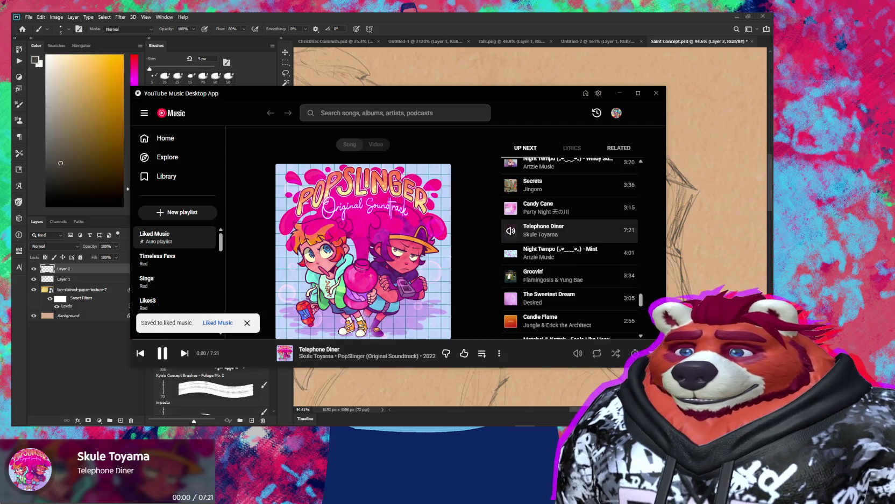
{"action": "key", "text": "alt+Tab"}
{"action": "scroll", "coordinate": [614, 307], "scroll_direction": "down", "scroll_amount": 4}
{"action": "scroll", "coordinate": [614, 307], "scroll_direction": "down", "scroll_amount": 1}
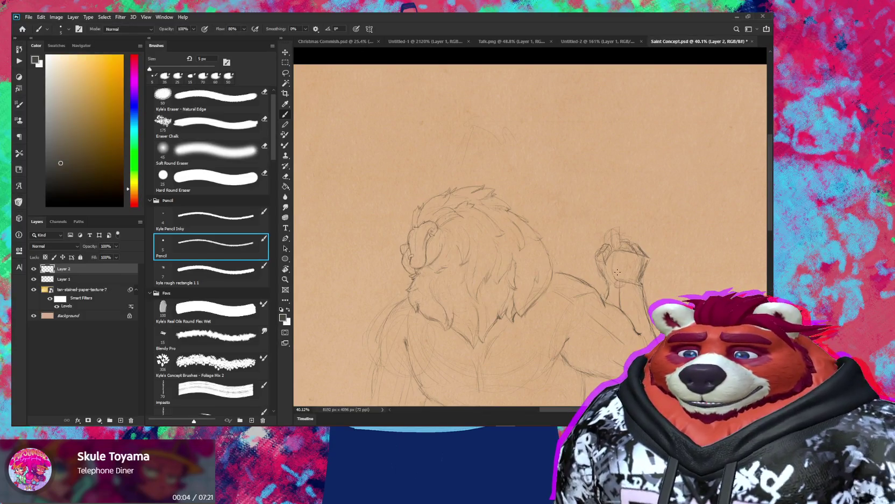
- Zoom into the raised paw, erase a small bit, and add a pencil stroke
{"action": "left_click_drag", "start_coordinate": [610, 274], "coordinate": [598, 284]}
{"action": "scroll", "coordinate": [599, 283], "scroll_direction": "up", "scroll_amount": 2}
{"action": "scroll", "coordinate": [598, 283], "scroll_direction": "up", "scroll_amount": 8}
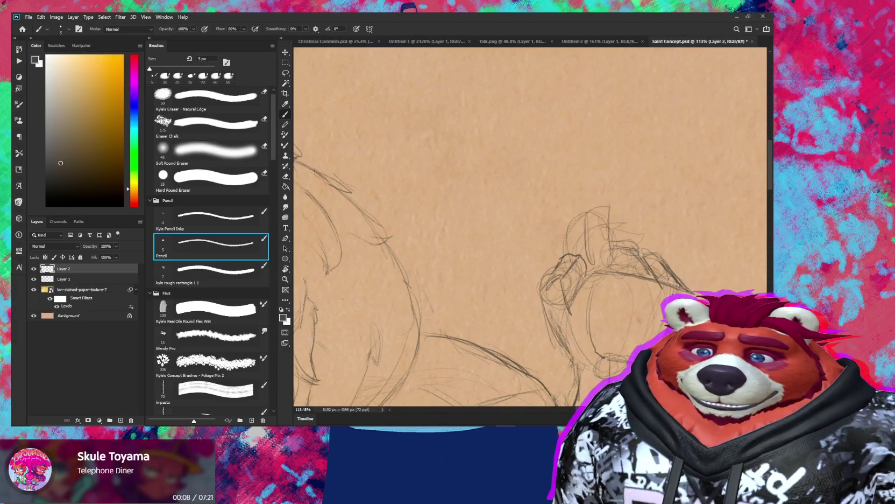
{"action": "key", "text": "e"}
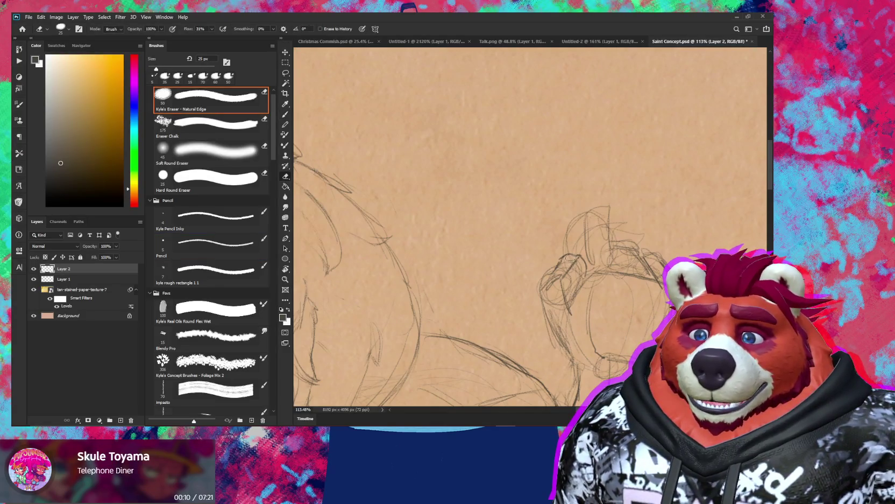
{"action": "left_click_drag", "start_coordinate": [563, 262], "coordinate": [559, 266]}
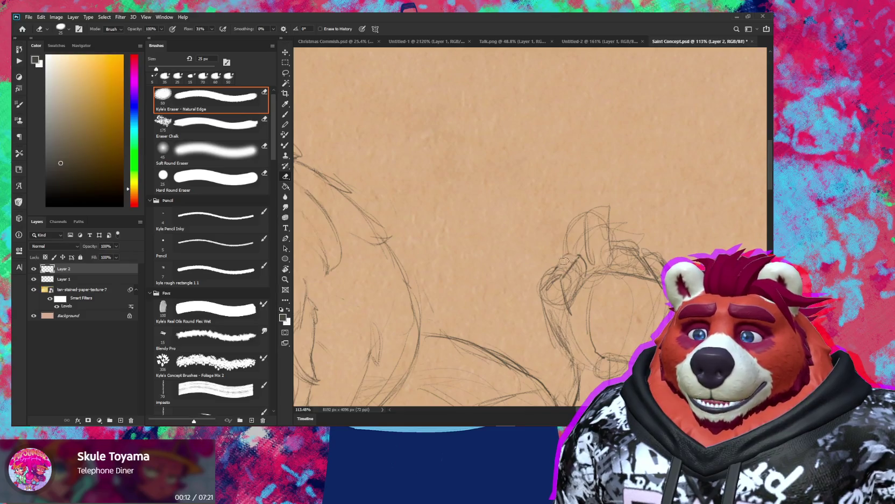
{"action": "key", "text": "b"}
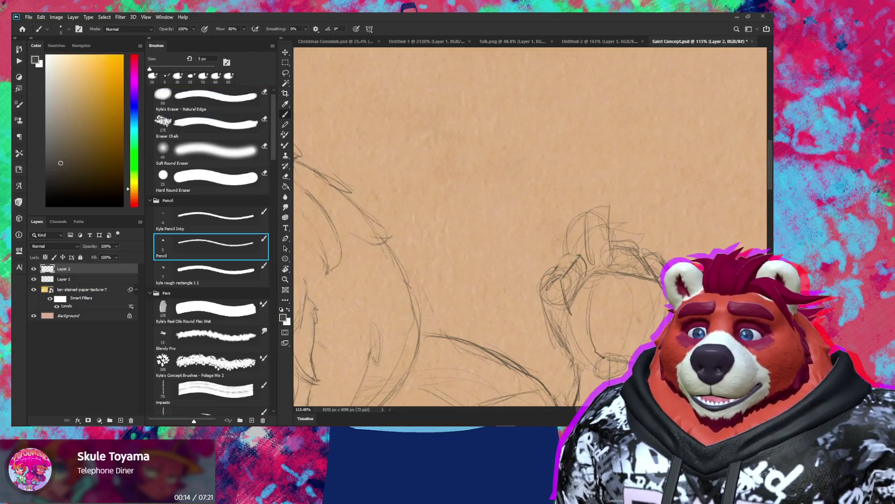
{"action": "left_click_drag", "start_coordinate": [574, 253], "coordinate": [578, 257]}
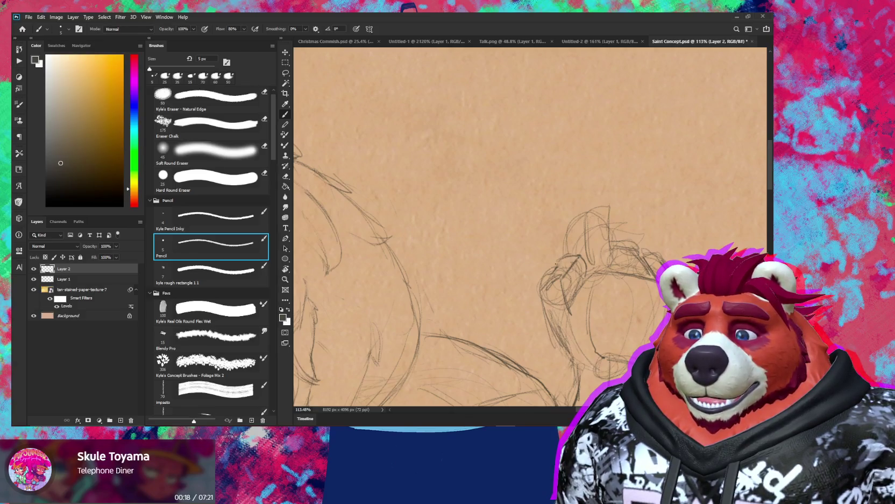
- Erase stray lines and lighten a dark stroke on the paw, then bring up YouTube Music
{"action": "key", "text": "e"}
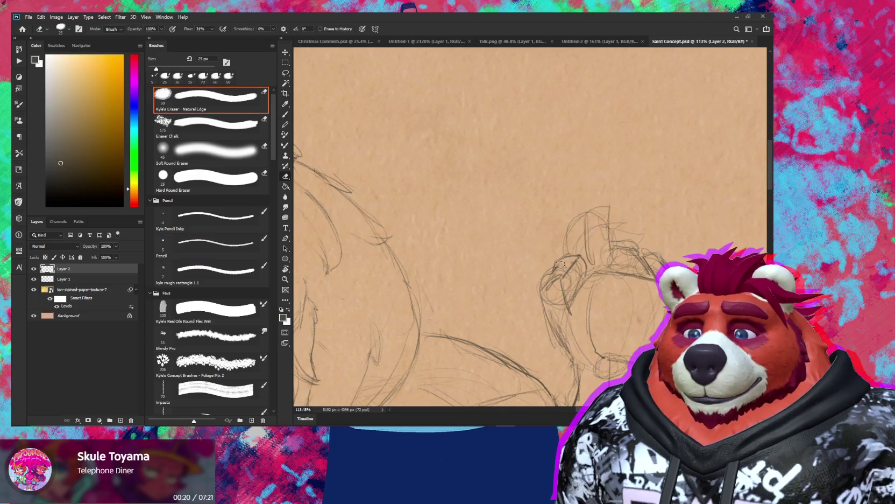
{"action": "left_click_drag", "start_coordinate": [554, 269], "coordinate": [546, 274]}
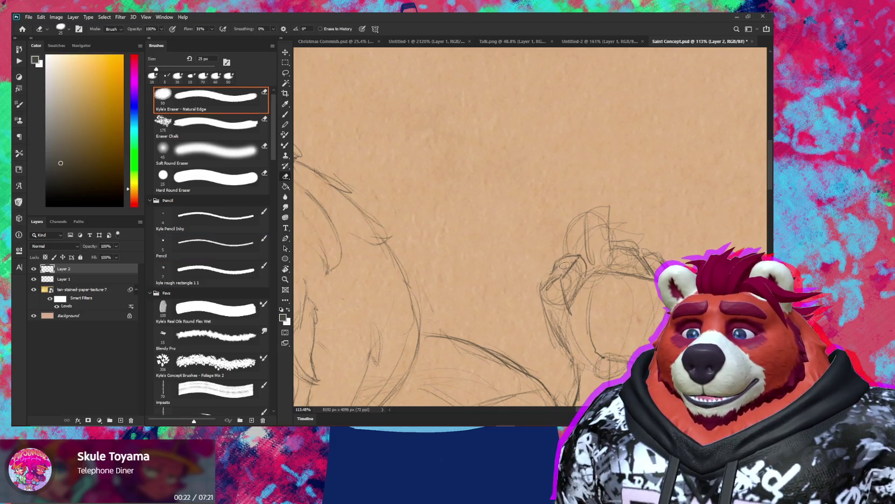
{"action": "key", "text": "b"}
{"action": "key", "text": "e"}
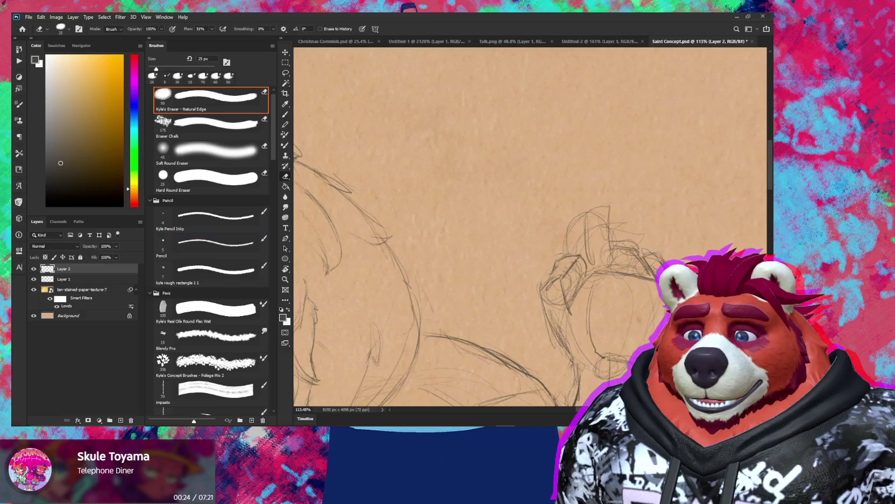
{"action": "left_click_drag", "start_coordinate": [565, 274], "coordinate": [561, 311]}
{"action": "key", "text": "b"}
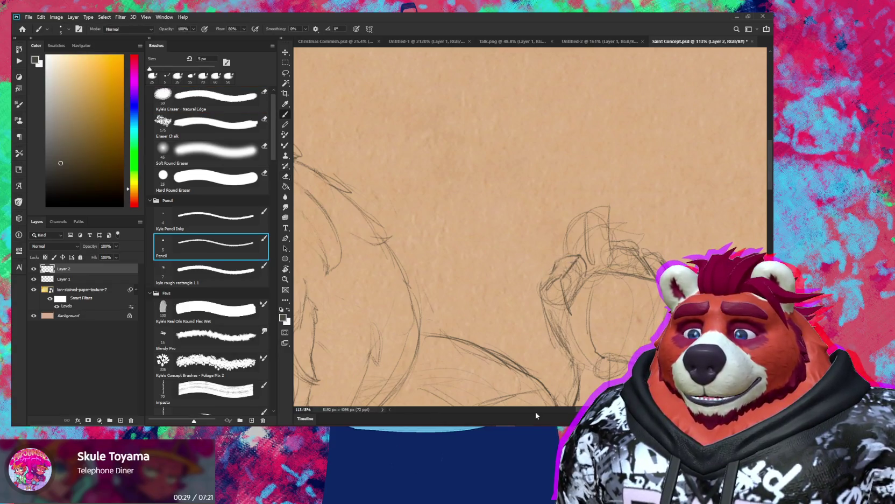
{"action": "key", "text": "alt+Tab"}
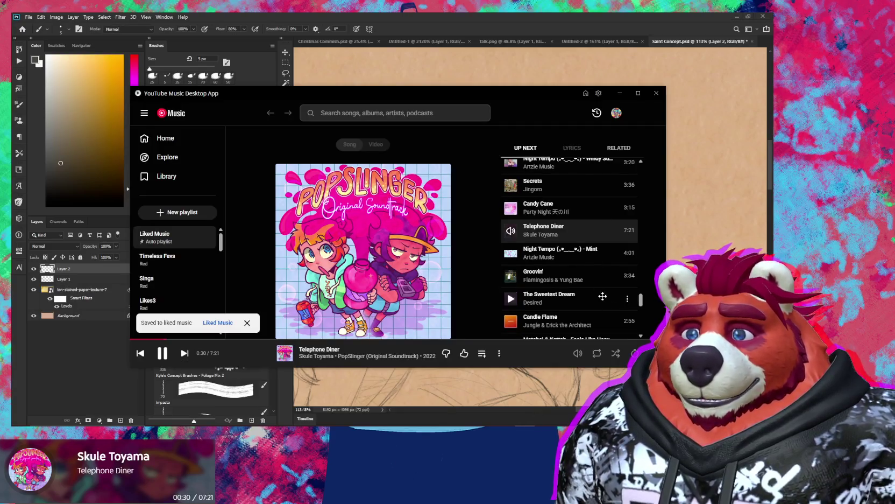
- Alt+Tab away from YouTube Music back to Photoshop's Saint Concept sketch
{"action": "key", "text": "alt+Tab"}
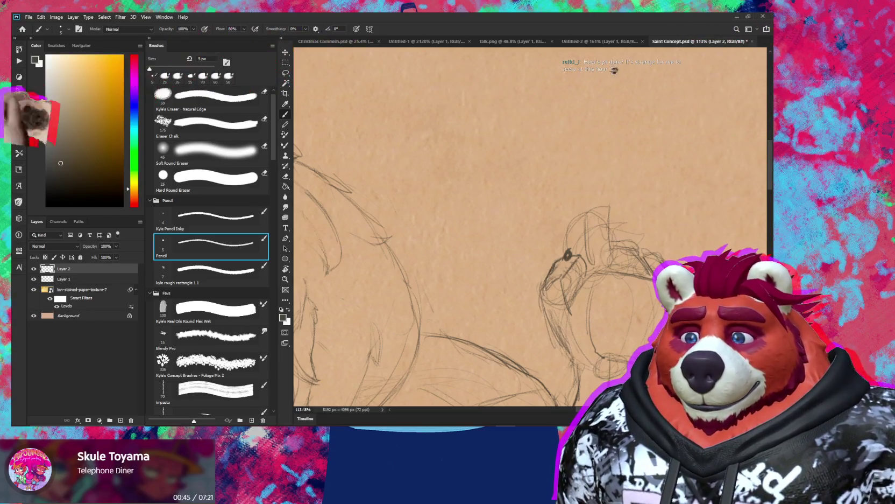
- Extend a faint line down the paw, center the view, and shrink the eraser to 20 px
{"action": "left_click_drag", "start_coordinate": [543, 304], "coordinate": [560, 344]}
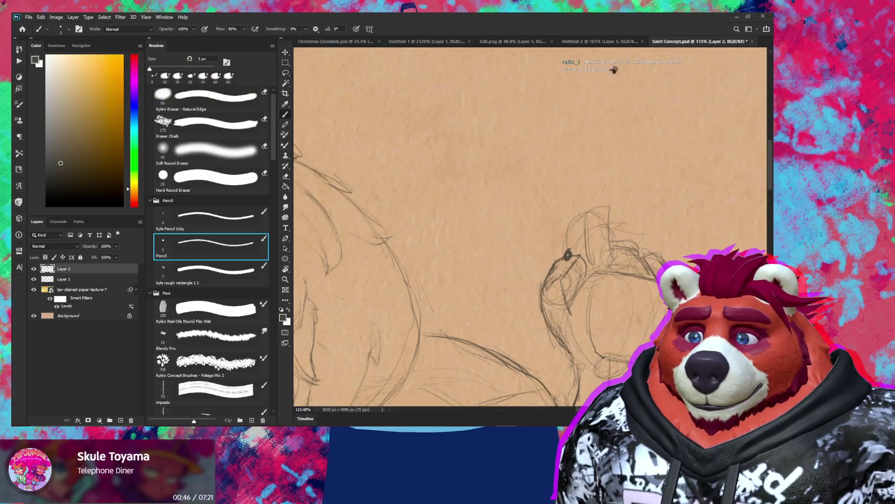
{"action": "left_click_drag", "start_coordinate": [540, 314], "coordinate": [534, 291]}
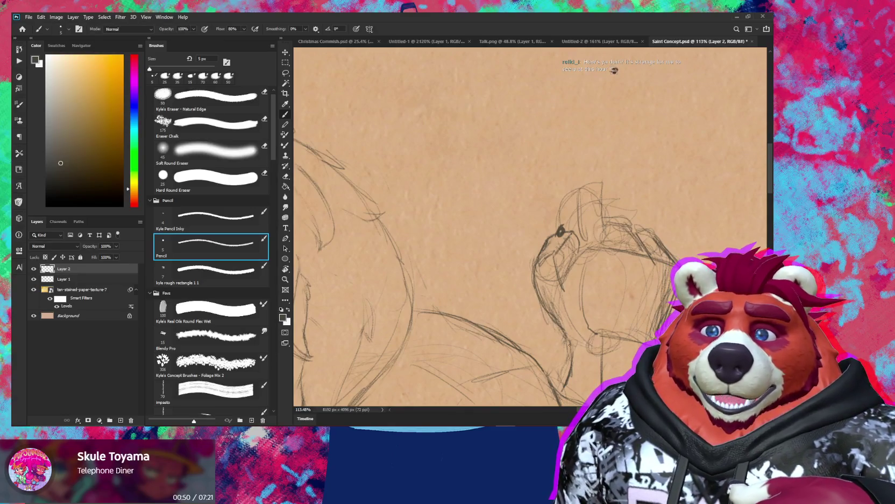
{"action": "left_click_drag", "start_coordinate": [570, 345], "coordinate": [556, 333]}
{"action": "key", "text": "e"}
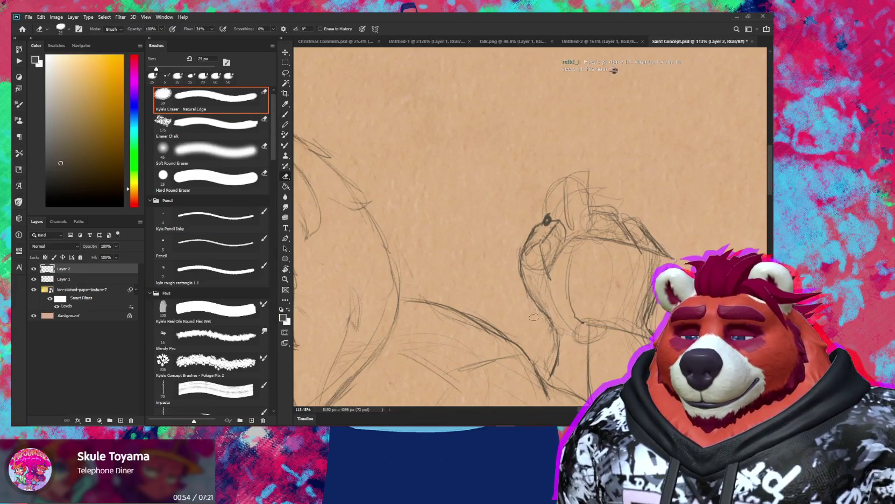
{"action": "key", "text": "bracketleft"}
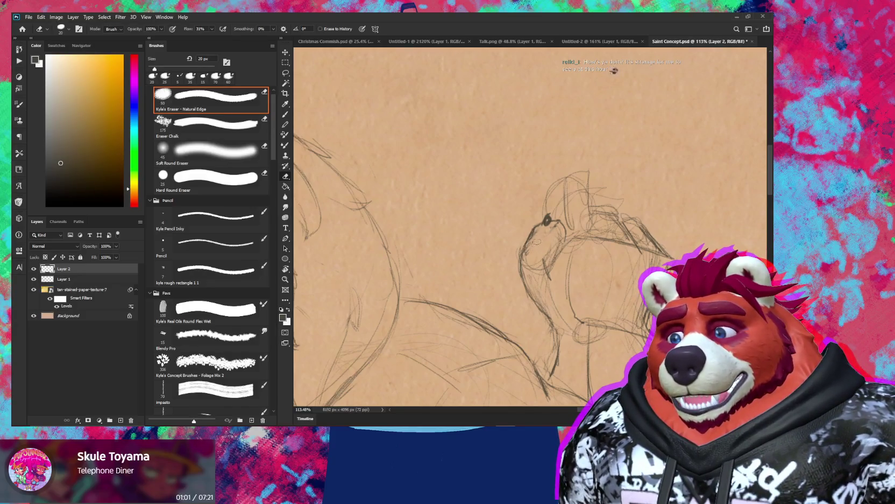
{"action": "key", "text": "b"}
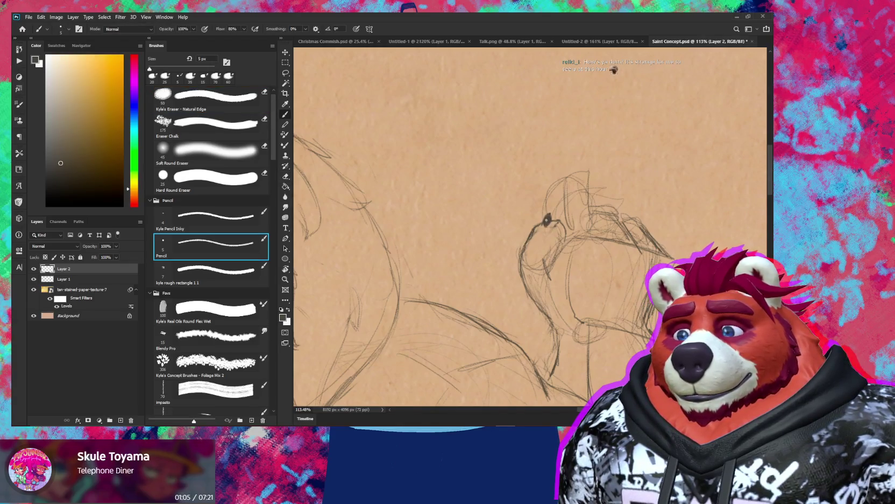
- Darken the claw tip and add short strokes along the paw top, finger outline and edge
{"action": "left_click_drag", "start_coordinate": [548, 221], "coordinate": [572, 217]}
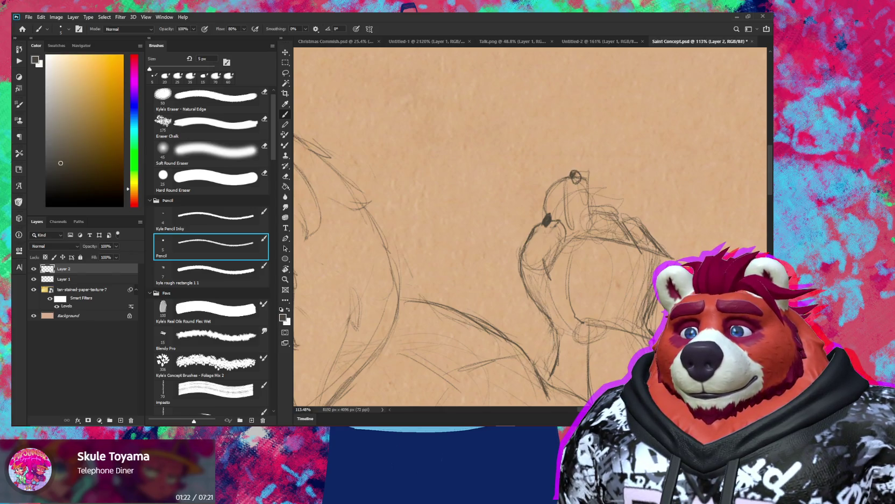
{"action": "left_click_drag", "start_coordinate": [574, 175], "coordinate": [576, 178]}
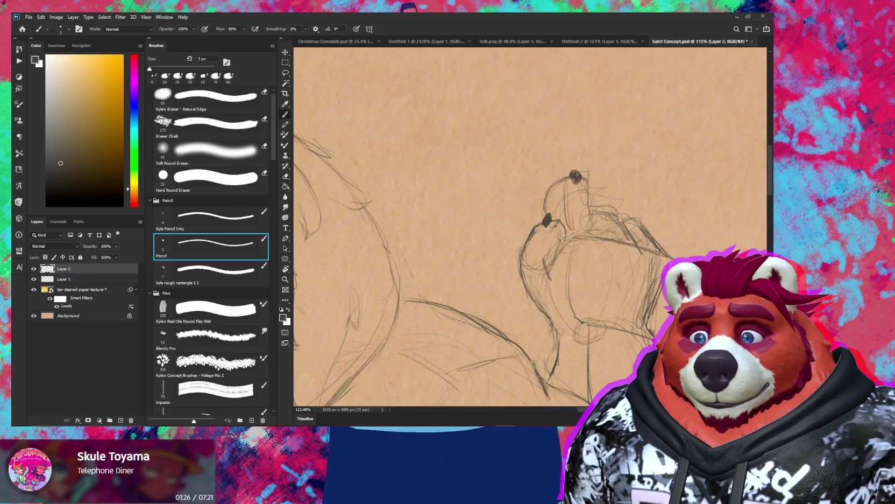
{"action": "left_click_drag", "start_coordinate": [590, 189], "coordinate": [599, 232]}
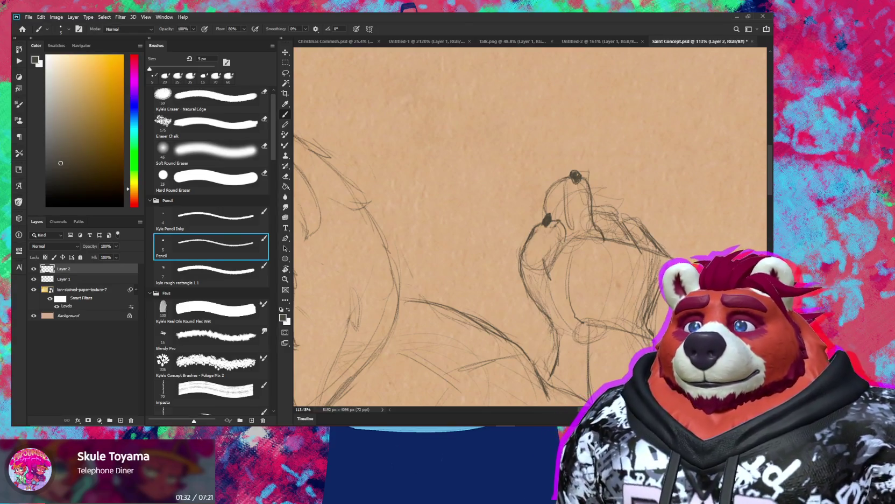
{"action": "mouse_move", "coordinate": [602, 208]}
{"action": "left_mouse_down"}
{"action": "mouse_move", "coordinate": [635, 243]}
{"action": "mouse_move", "coordinate": [597, 231]}
{"action": "left_mouse_up"}
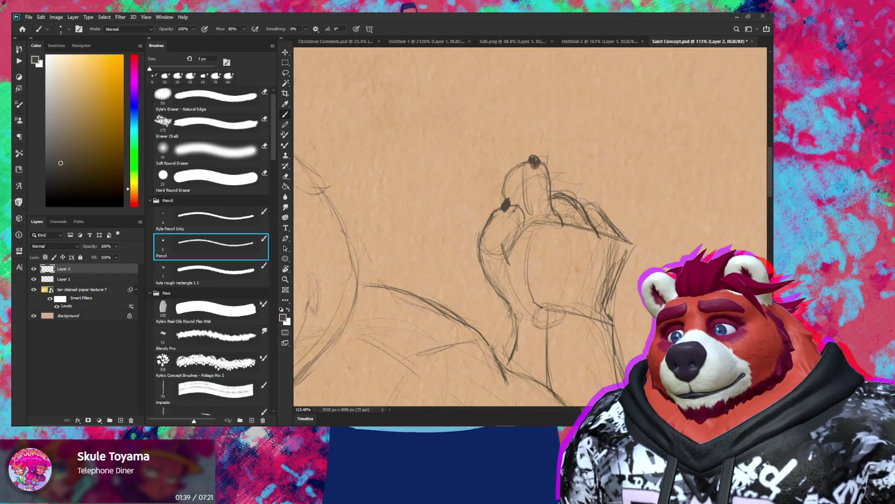
{"action": "key", "text": "e"}
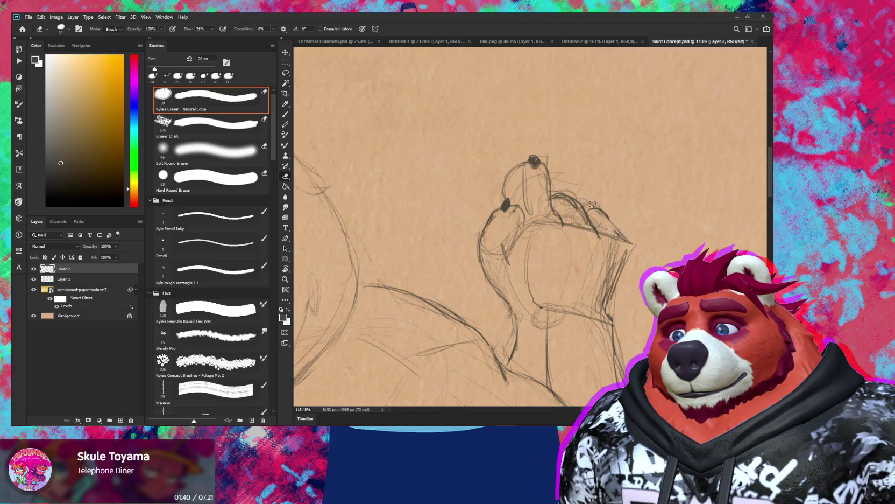
{"action": "key", "text": "b"}
{"action": "left_click_drag", "start_coordinate": [585, 207], "coordinate": [609, 216]}
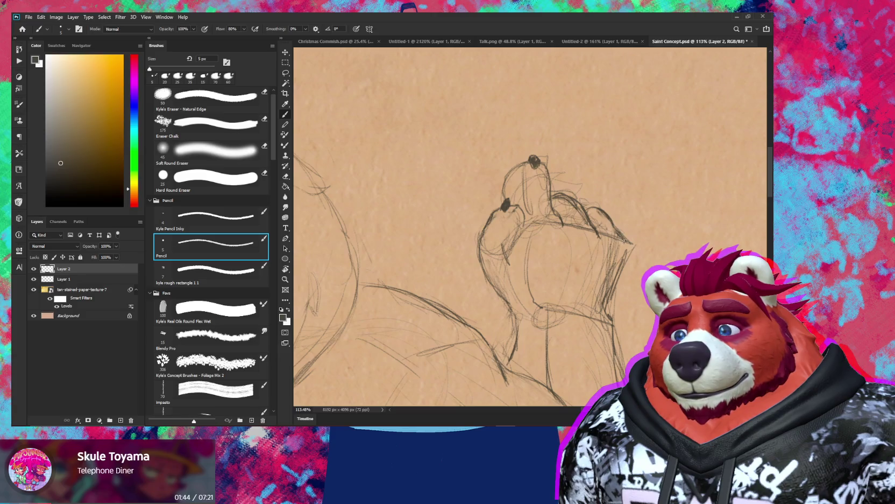
- Rotate the canvas view a quarter turn counterclockwise for more comfortable drawing
{"action": "key", "text": "e"}
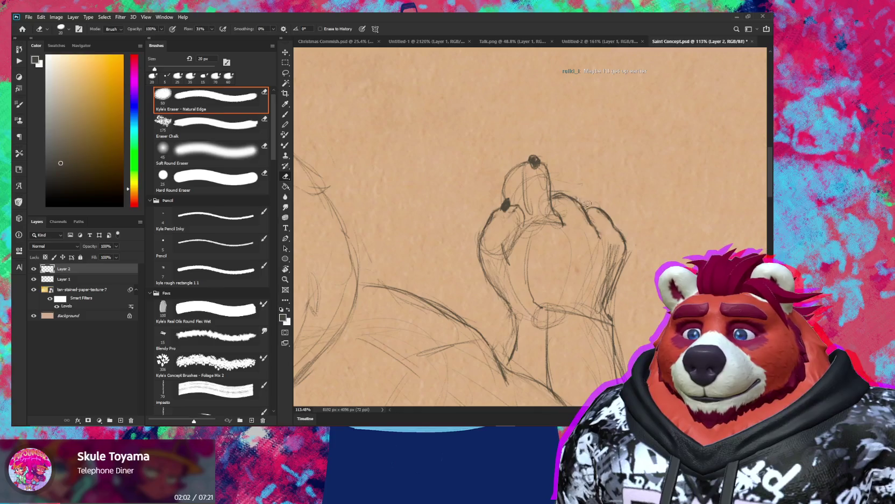
{"action": "key", "text": "r"}
{"action": "left_click_drag", "start_coordinate": [613, 234], "coordinate": [534, 148]}
{"action": "key", "text": "b"}
{"action": "key", "text": "e"}
{"action": "key", "text": "b"}
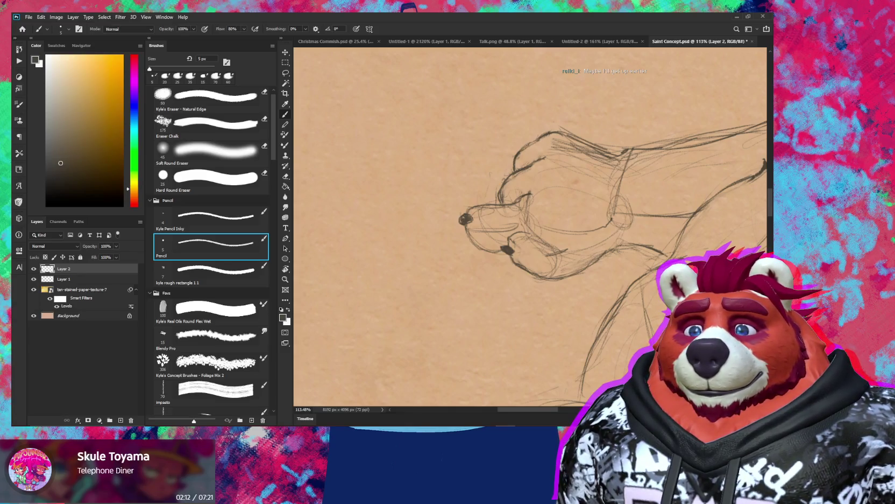
- Rotate the view back, reinforce the paw's right outline, and lighten lines beside it
{"action": "key", "text": "r"}
{"action": "mouse_move", "coordinate": [559, 131]}
{"action": "left_mouse_down"}
{"action": "mouse_move", "coordinate": [618, 193]}
{"action": "mouse_move", "coordinate": [638, 239]}
{"action": "mouse_move", "coordinate": [570, 163]}
{"action": "mouse_move", "coordinate": [576, 177]}
{"action": "mouse_move", "coordinate": [576, 158]}
{"action": "left_mouse_up"}
{"action": "key", "text": "e"}
{"action": "key", "text": "z"}
{"action": "key", "text": "e"}
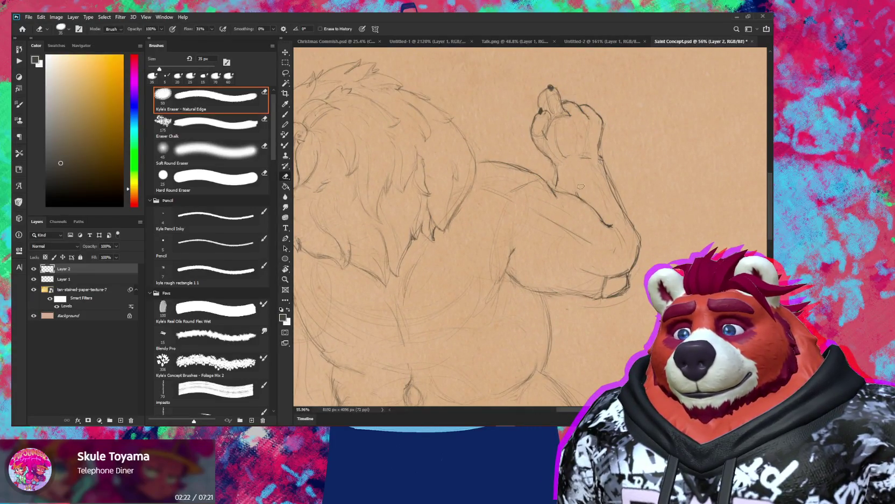
{"action": "key", "text": "b"}
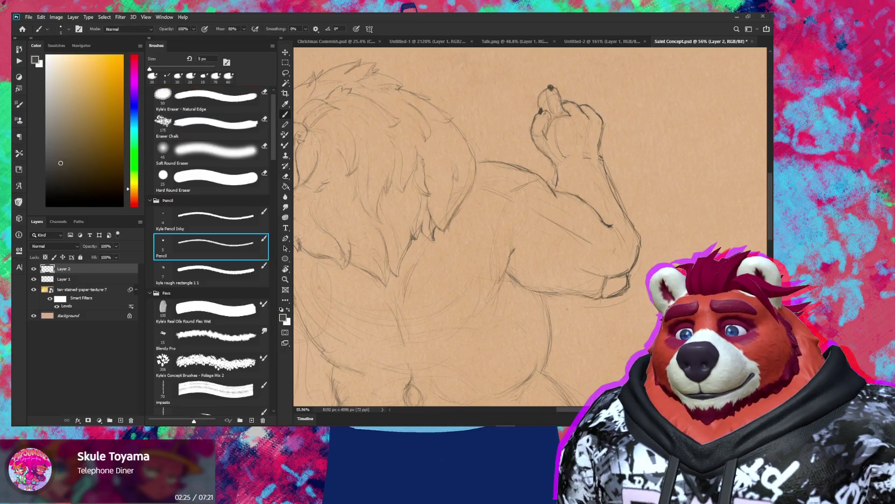
{"action": "left_click_drag", "start_coordinate": [599, 141], "coordinate": [604, 160]}
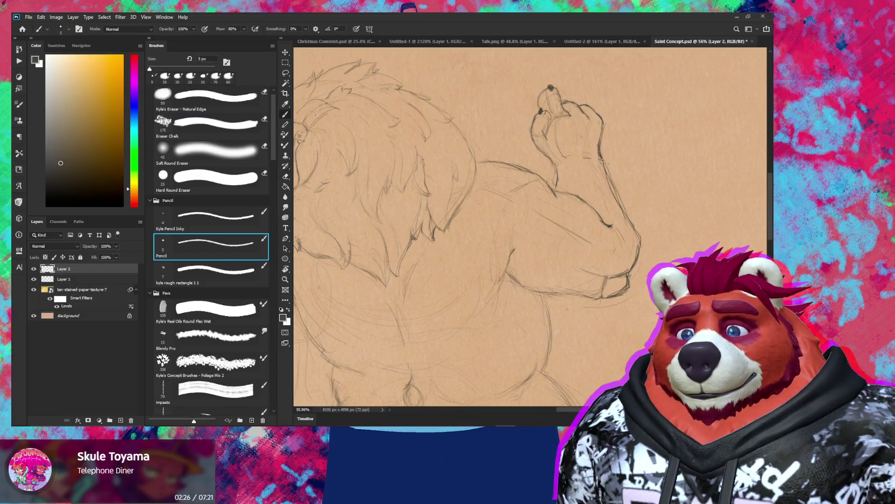
{"action": "key", "text": "e"}
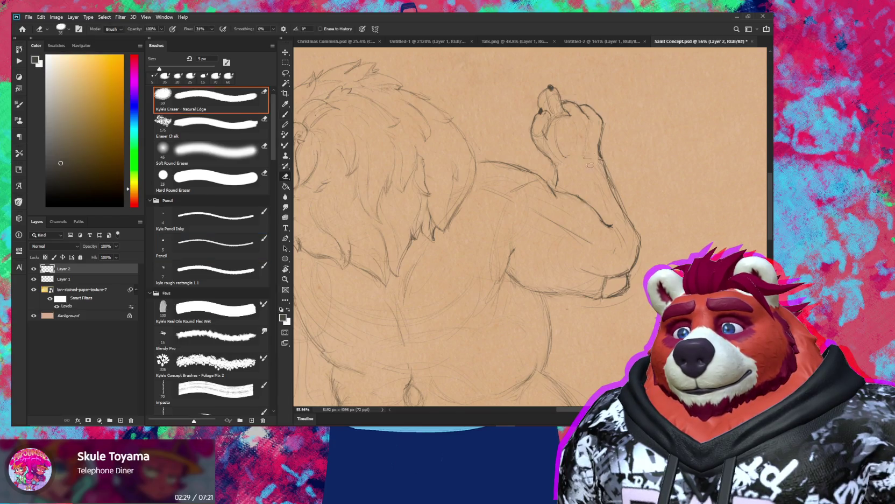
{"action": "left_click_drag", "start_coordinate": [555, 139], "coordinate": [540, 136]}
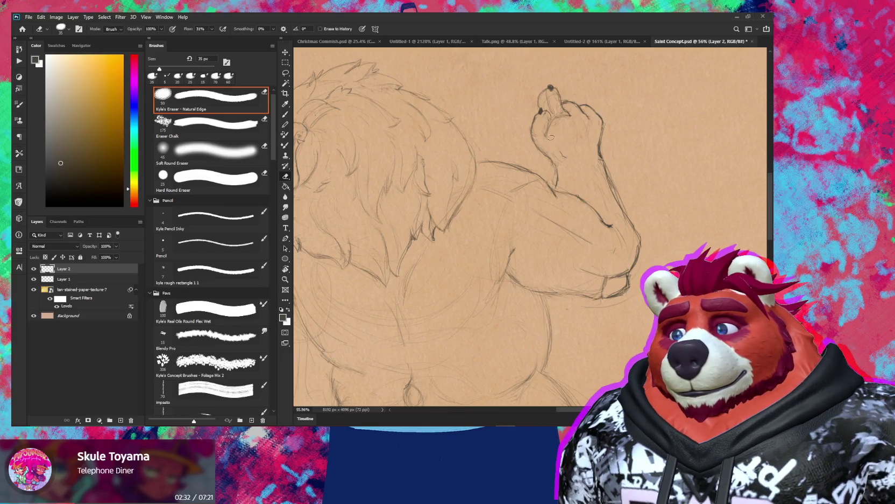
{"action": "key", "text": "b"}
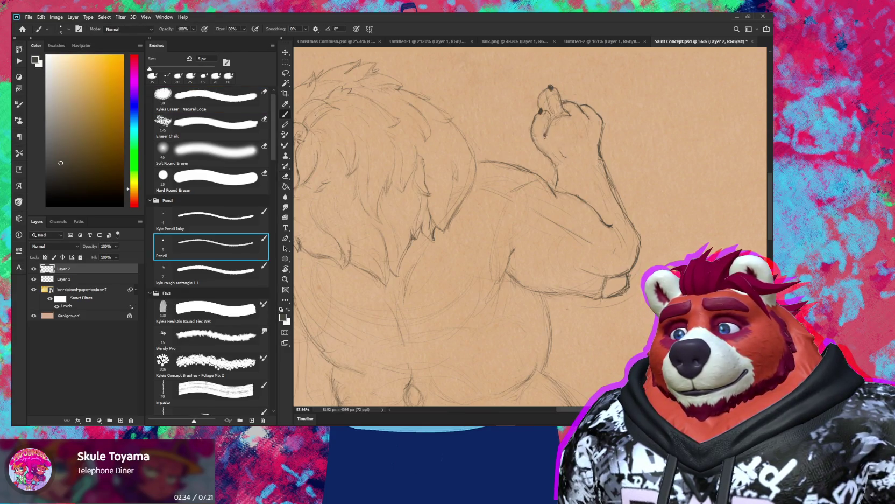
- Resize the eraser through 45, 35 and 30 px while alternating pencil and eraser on the hand
{"action": "key", "text": "z"}
{"action": "mouse_move", "coordinate": [605, 136]}
{"action": "left_mouse_down"}
{"action": "mouse_move", "coordinate": [593, 133]}
{"action": "mouse_move", "coordinate": [619, 133]}
{"action": "left_mouse_up"}
{"action": "key", "text": "e"}
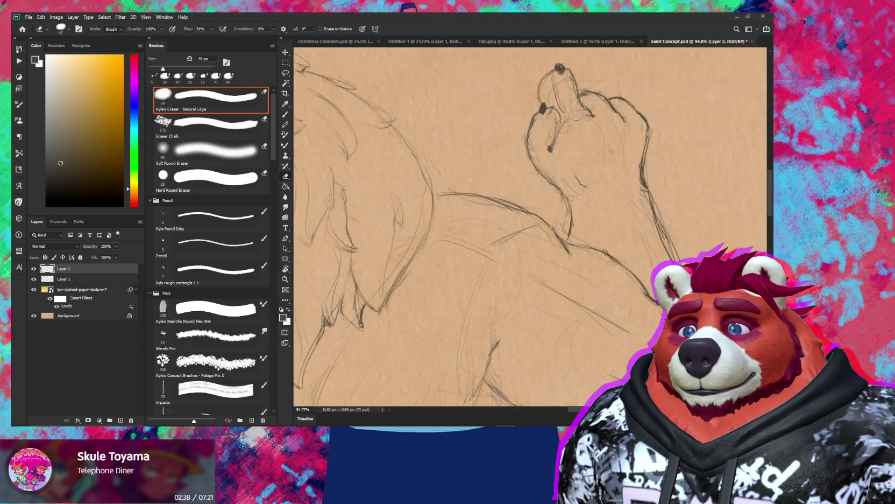
{"action": "key", "text": "bracketright"}
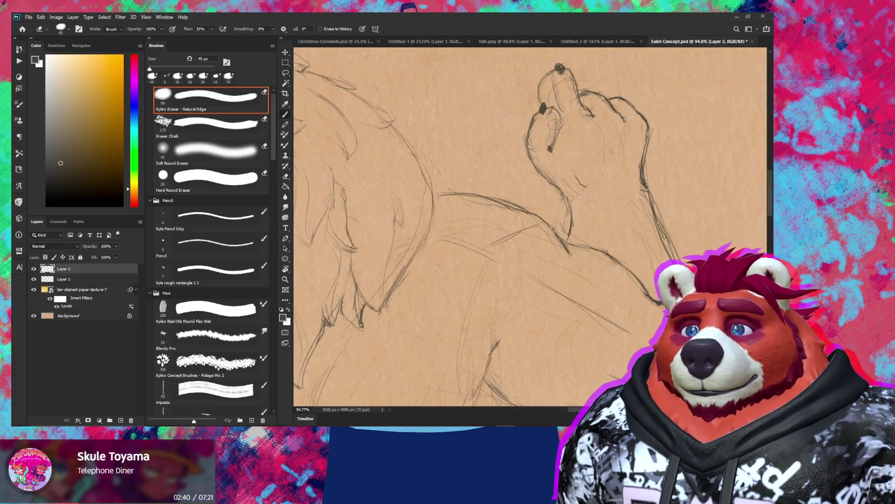
{"action": "key", "text": "b"}
{"action": "key", "text": "e"}
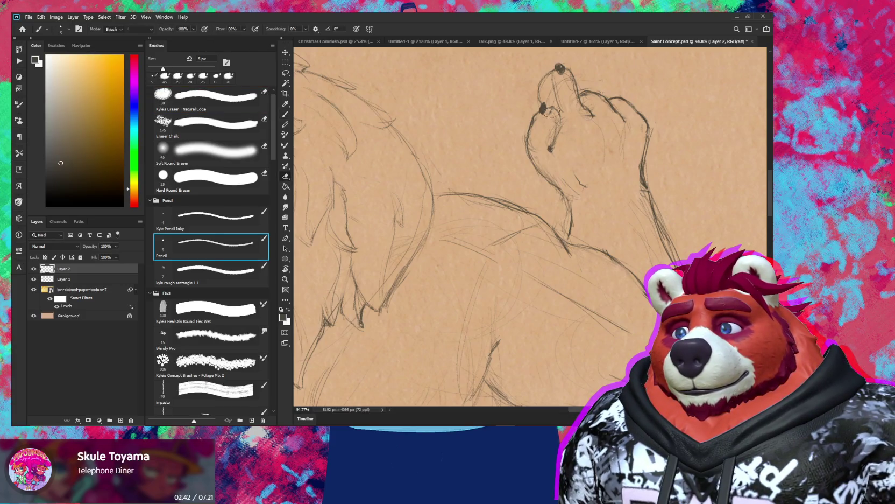
{"action": "key", "text": "bracketleft"}
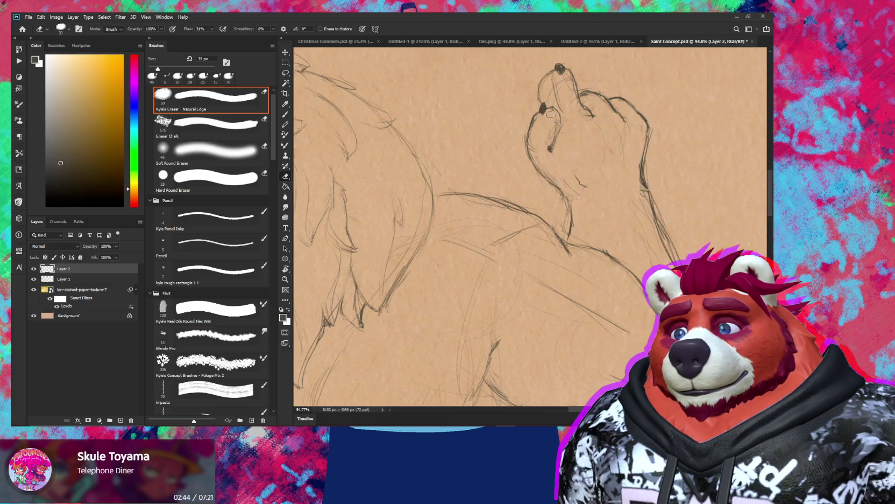
{"action": "key", "text": "b"}
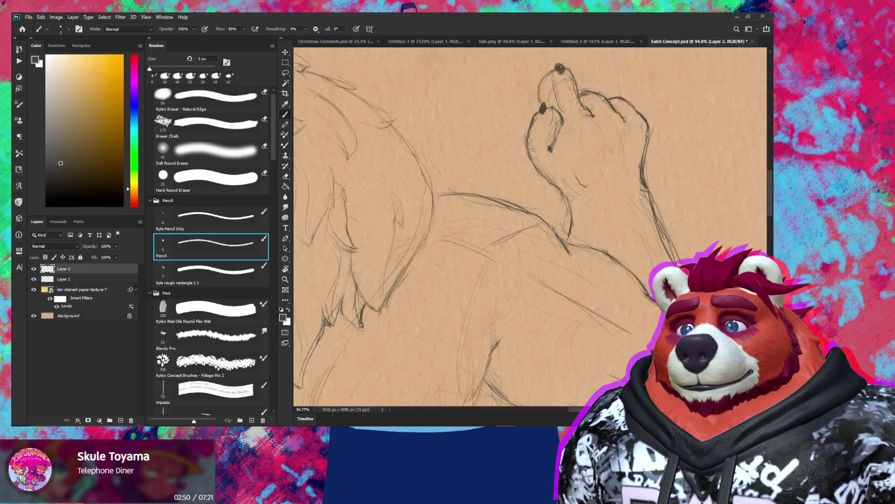
{"action": "key", "text": "e"}
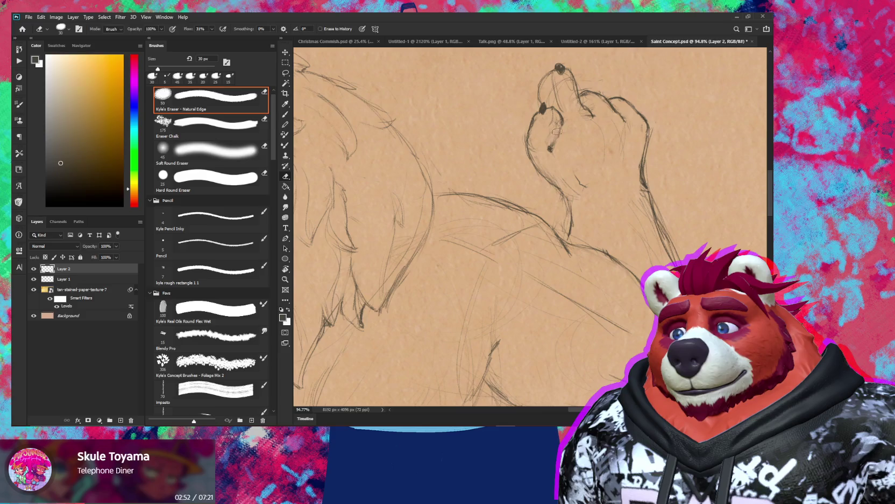
{"action": "key", "text": "b"}
{"action": "key", "text": "e"}
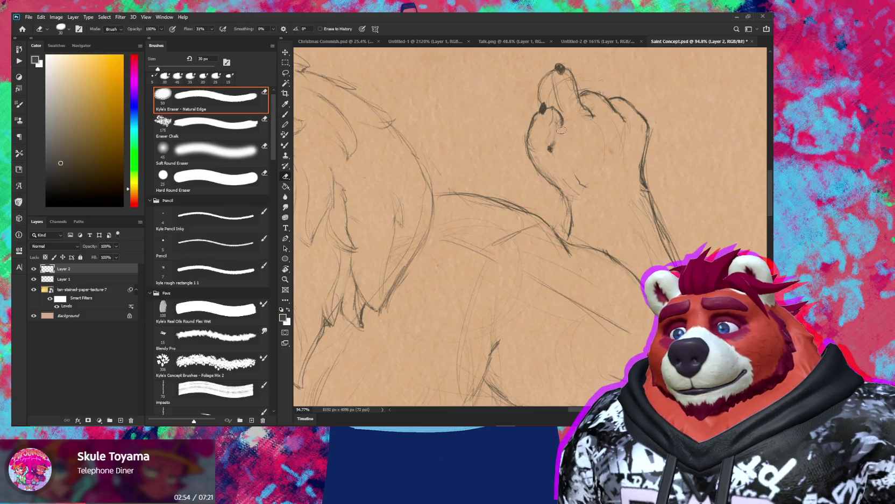
{"action": "key", "text": "b"}
- Lasso the paw's left finger and rotate it about 15.5 degrees
{"action": "key", "text": "l"}
{"action": "mouse_move", "coordinate": [559, 129]}
{"action": "left_mouse_down"}
{"action": "mouse_move", "coordinate": [525, 157]}
{"action": "mouse_move", "coordinate": [543, 161]}
{"action": "left_mouse_up"}
{"action": "key", "text": "ctrl"}
{"action": "mouse_move", "coordinate": [540, 99]}
{"action": "left_mouse_down"}
{"action": "mouse_move", "coordinate": [526, 107]}
{"action": "mouse_move", "coordinate": [549, 98]}
{"action": "left_mouse_up"}
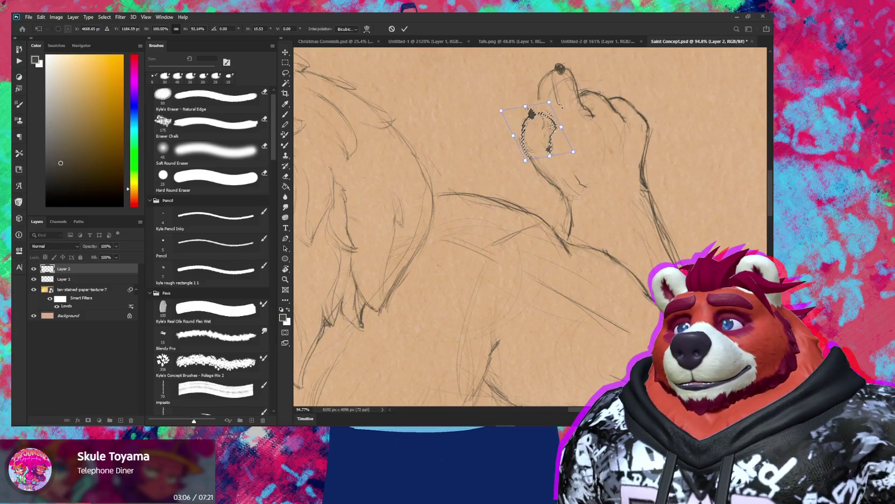
- Commit the finger rotation, deselect, and resize the eraser to 30 px
{"action": "key", "text": "Return"}
{"action": "key", "text": "ctrl+d"}
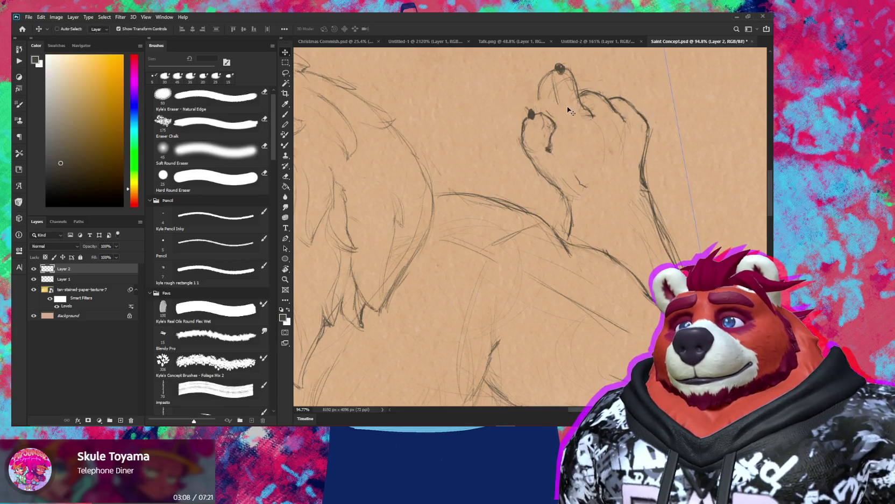
{"action": "key", "text": "b"}
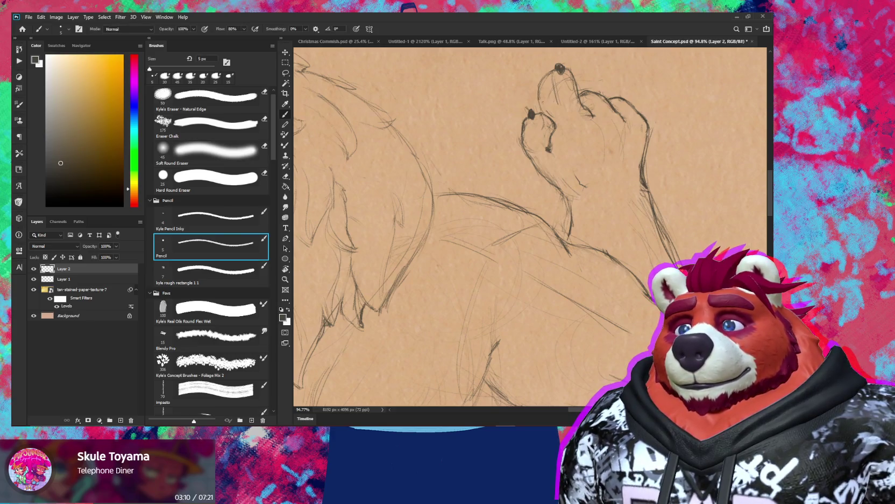
{"action": "key", "text": "e"}
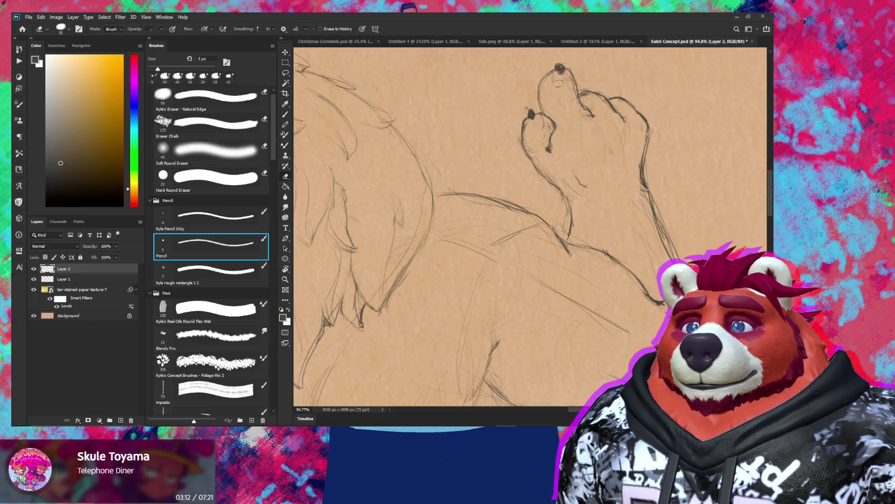
{"action": "key", "text": "b"}
{"action": "key", "text": "e"}
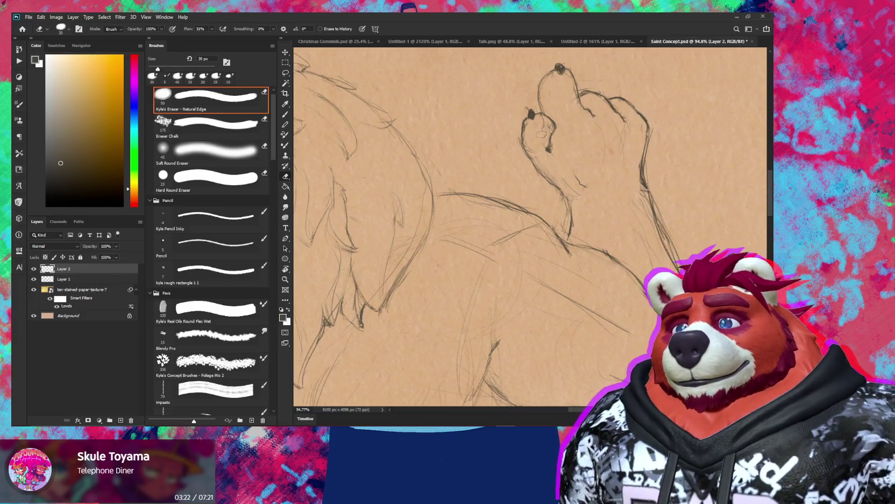
{"action": "key", "text": "b"}
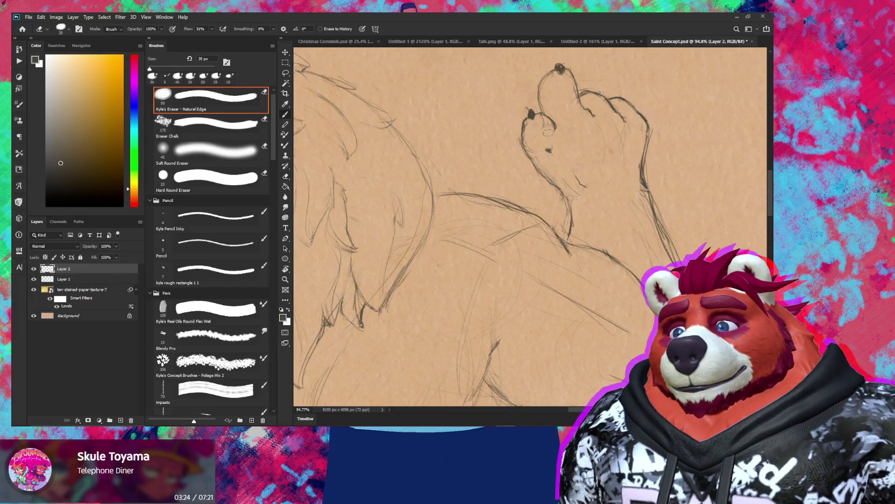
- Draw a short contour line on the paw and erase stray lines near the wrist
{"action": "key", "text": "z"}
{"action": "mouse_move", "coordinate": [553, 150]}
{"action": "left_mouse_down"}
{"action": "mouse_move", "coordinate": [547, 137]}
{"action": "mouse_move", "coordinate": [587, 138]}
{"action": "left_mouse_up"}
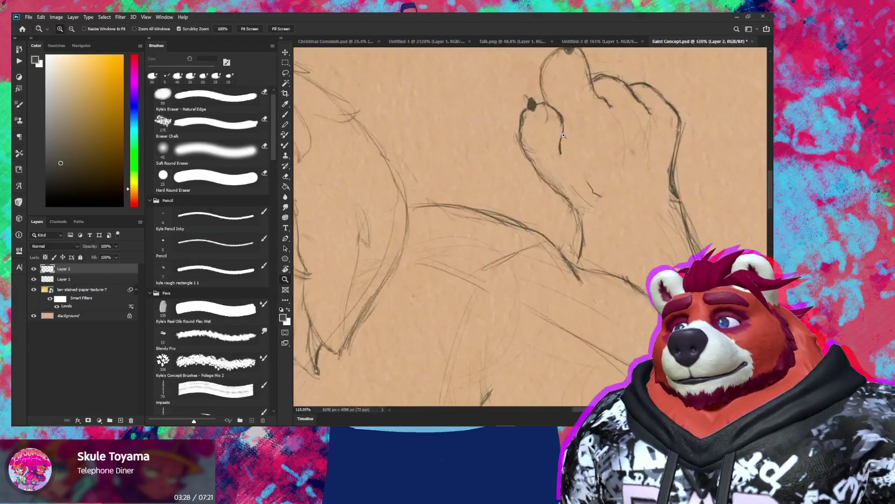
{"action": "key", "text": "e"}
{"action": "key", "text": "b"}
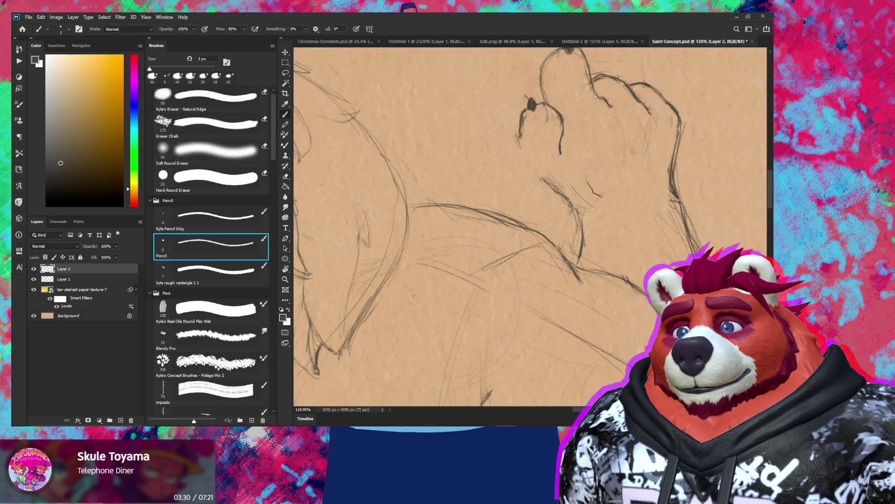
{"action": "left_click_drag", "start_coordinate": [524, 166], "coordinate": [527, 180]}
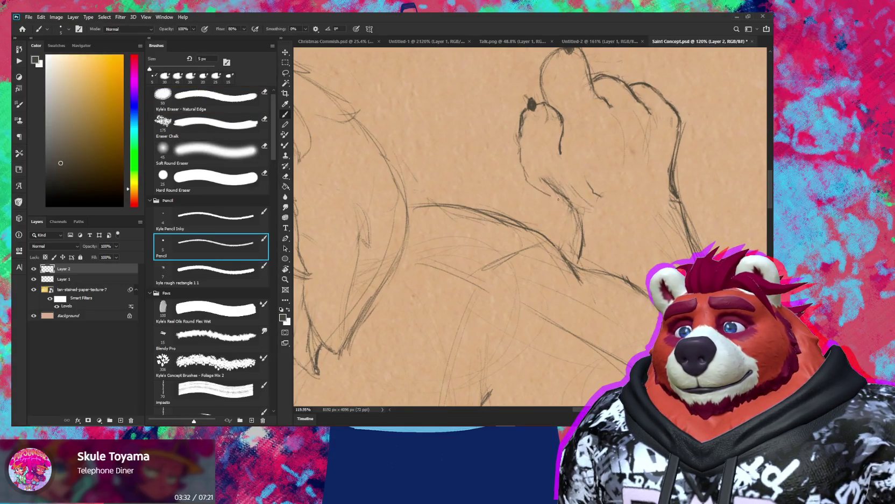
{"action": "key", "text": "e"}
{"action": "mouse_move", "coordinate": [554, 198]}
{"action": "left_mouse_down"}
{"action": "mouse_move", "coordinate": [568, 203]}
{"action": "mouse_move", "coordinate": [556, 207]}
{"action": "left_mouse_up"}
{"action": "key", "text": "b"}
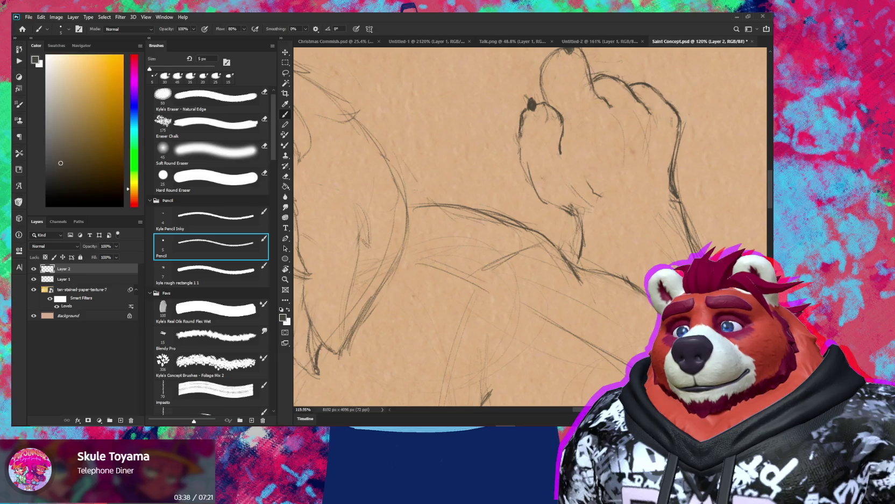
{"action": "scroll", "coordinate": [544, 196], "scroll_direction": "down", "scroll_amount": 5}
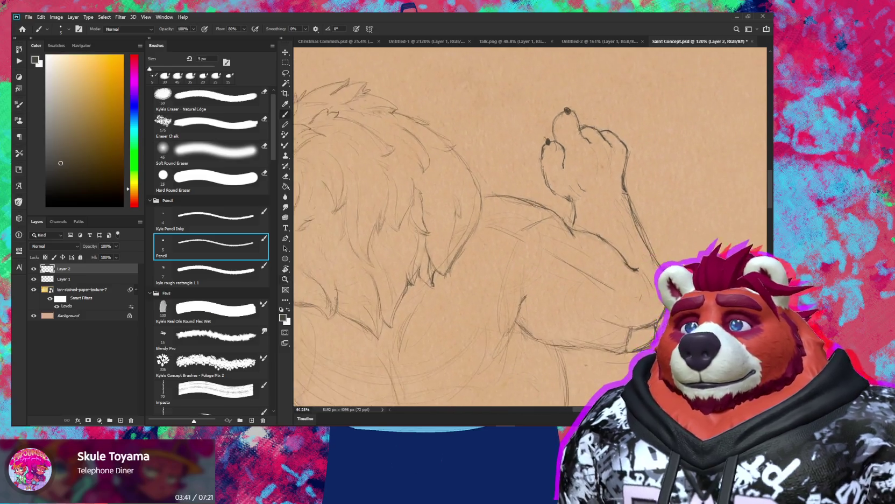
- Lasso the paw's small left finger, nudge it slightly upward, and deselect with Ctrl+D
{"action": "scroll", "coordinate": [533, 242], "scroll_direction": "down", "scroll_amount": 5}
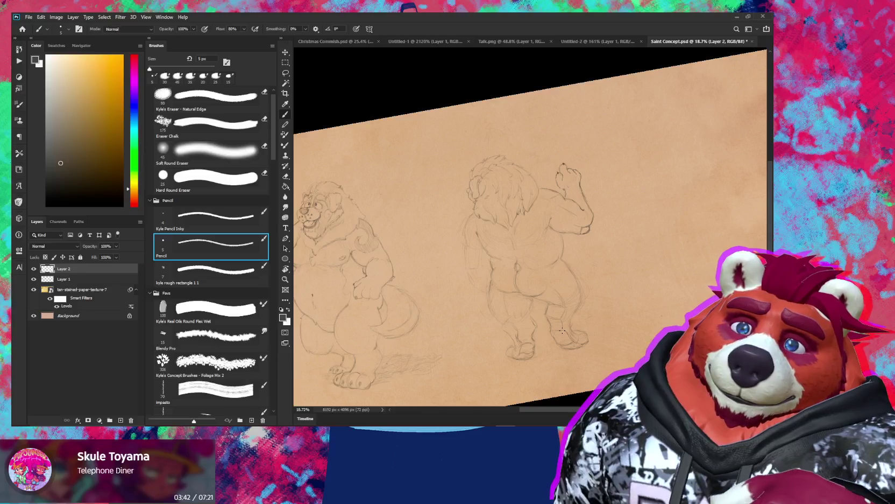
{"action": "scroll", "coordinate": [575, 172], "scroll_direction": "up", "scroll_amount": 5}
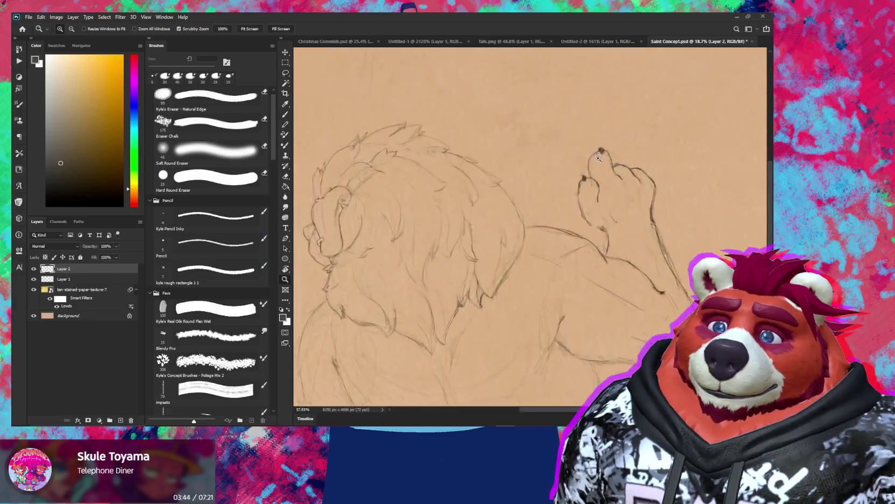
{"action": "key", "text": "l"}
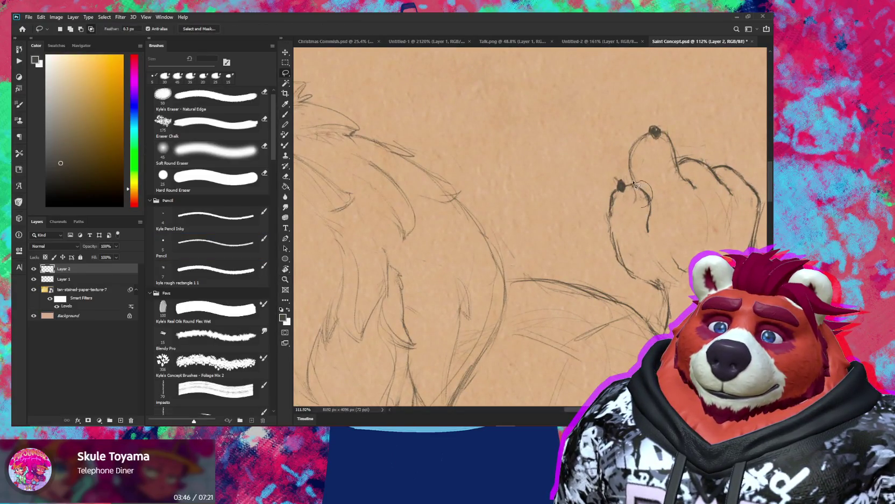
{"action": "left_click_drag", "start_coordinate": [635, 184], "coordinate": [642, 193]}
{"action": "key", "text": "v"}
{"action": "key", "text": "ctrl+d"}
{"action": "key", "text": "b"}
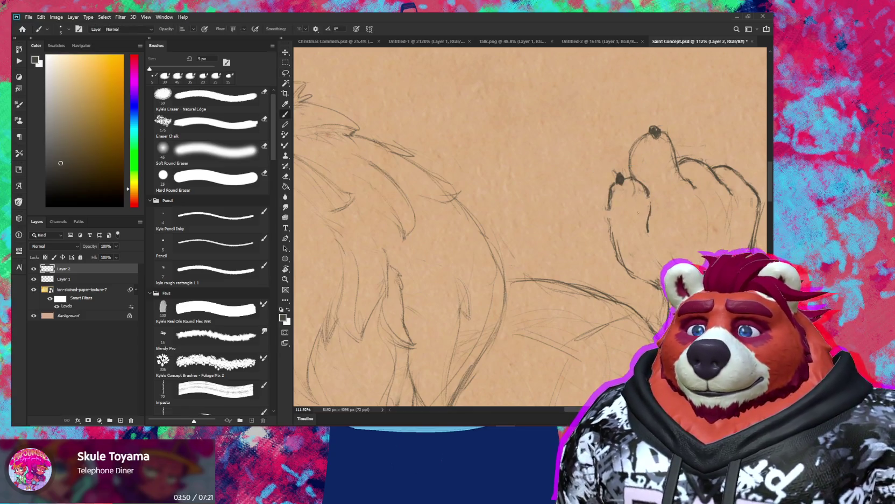
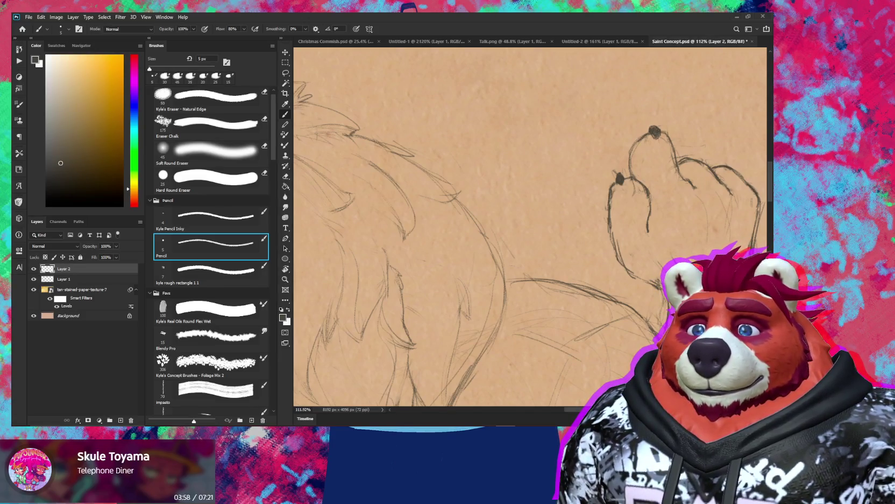
- Zoom out to see the whole sketch, then frame the back-view figure's raised arm
{"action": "scroll", "coordinate": [647, 225], "scroll_direction": "down", "scroll_amount": 5}
{"action": "left_click_drag", "start_coordinate": [635, 215], "coordinate": [646, 224]}
{"action": "scroll", "coordinate": [640, 226], "scroll_direction": "up", "scroll_amount": 2}
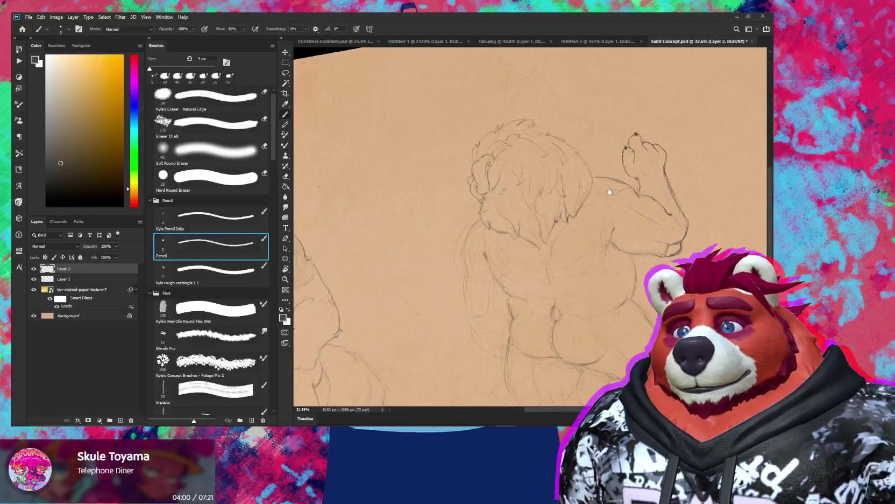
{"action": "scroll", "coordinate": [627, 228], "scroll_direction": "up", "scroll_amount": 2}
{"action": "scroll", "coordinate": [623, 229], "scroll_direction": "up", "scroll_amount": 2}
{"action": "key", "text": "e"}
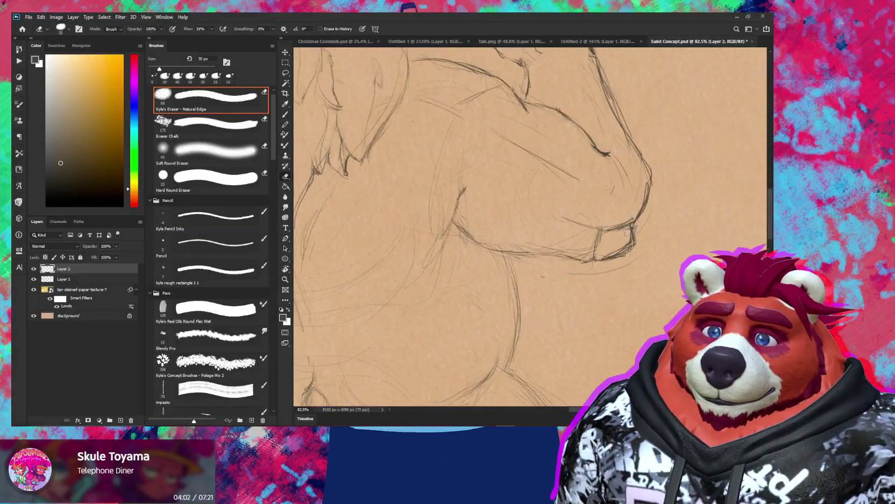
{"action": "key", "text": "b"}
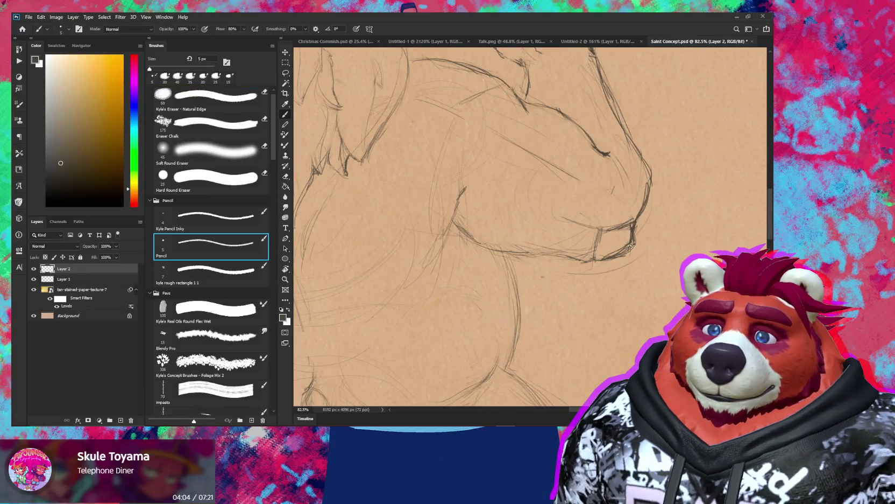
- Erase the stray box-shaped marks under the back-view figure's raised arm, then zoom back in
{"action": "key", "text": "e"}
{"action": "left_click_drag", "start_coordinate": [633, 221], "coordinate": [594, 229]}
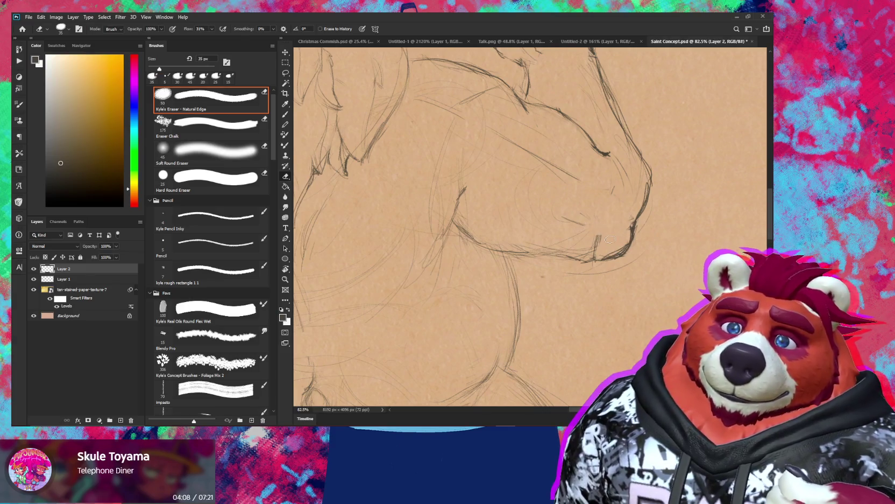
{"action": "scroll", "coordinate": [609, 239], "scroll_direction": "down", "scroll_amount": 4}
{"action": "key", "text": "r"}
{"action": "key", "text": "z"}
{"action": "scroll", "coordinate": [666, 305], "scroll_direction": "down", "scroll_amount": 3}
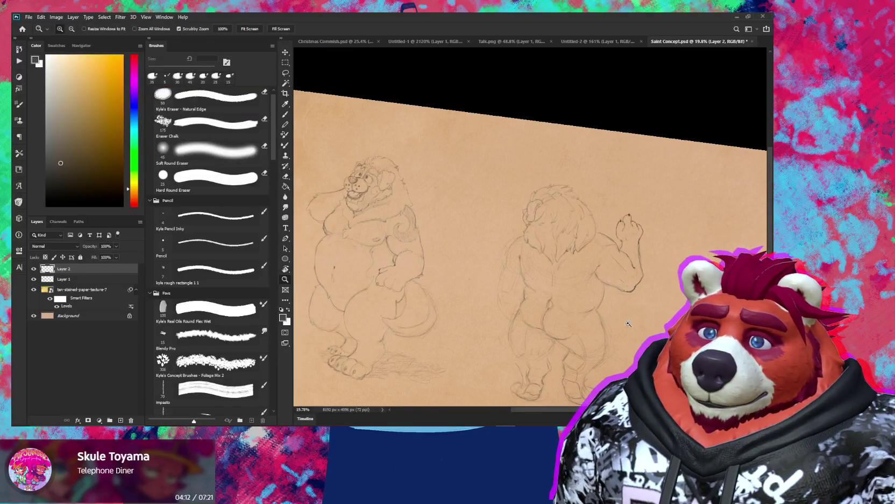
{"action": "scroll", "coordinate": [628, 323], "scroll_direction": "up", "scroll_amount": 3}
{"action": "key", "text": "b"}
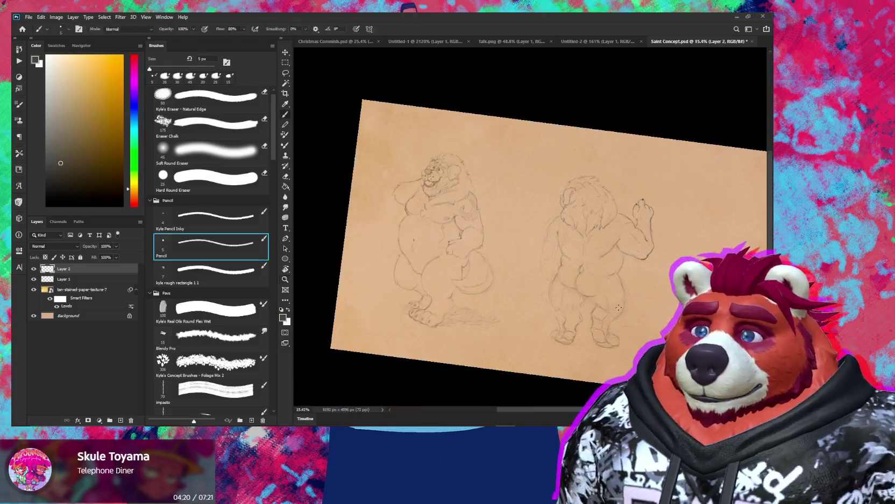
{"action": "left_click_drag", "start_coordinate": [583, 258], "coordinate": [645, 233]}
- Enlarge the eraser to 60 px and erase stray lines on the back-view figure's back
{"action": "key", "text": "e"}
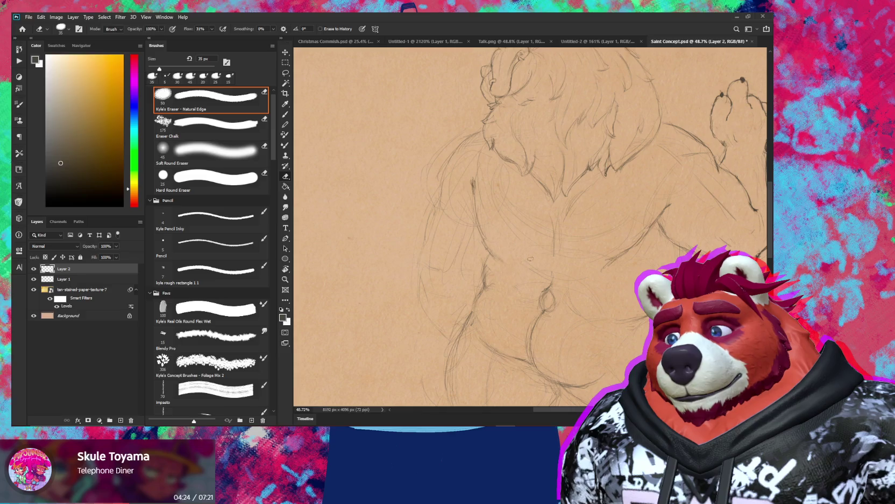
{"action": "key", "text": "bracketright"}
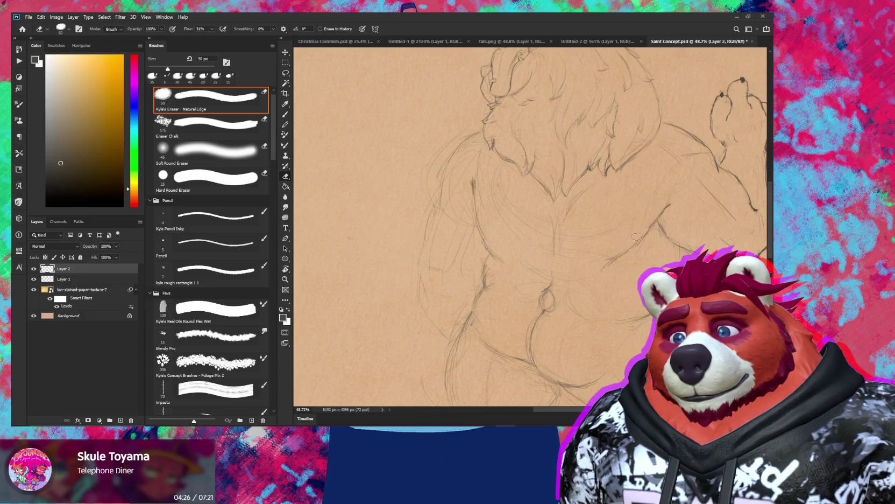
{"action": "key", "text": "bracketright"}
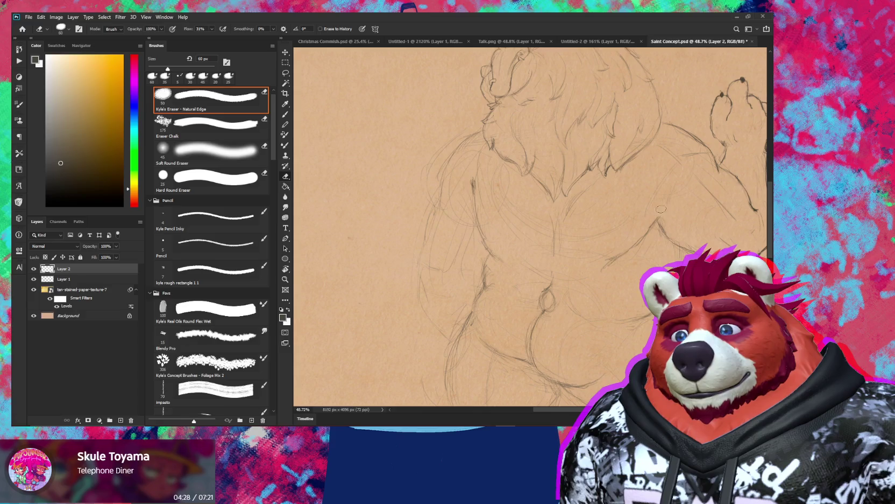
{"action": "key", "text": "b"}
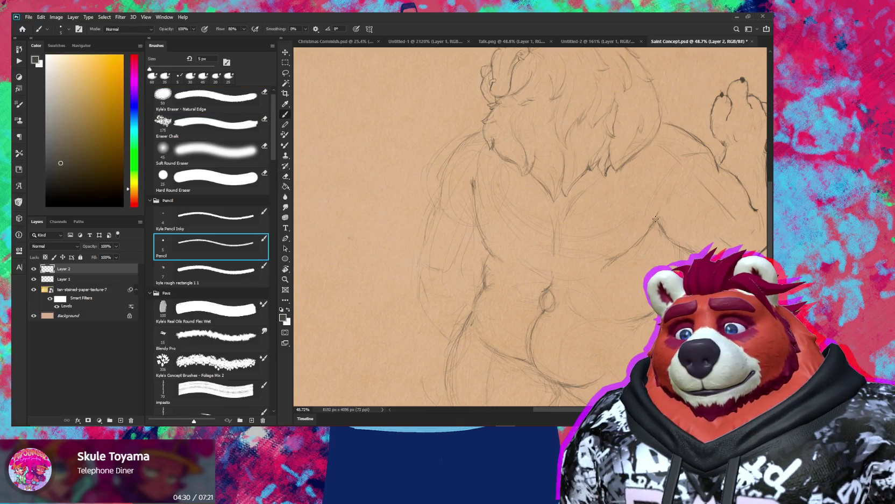
{"action": "key", "text": "e"}
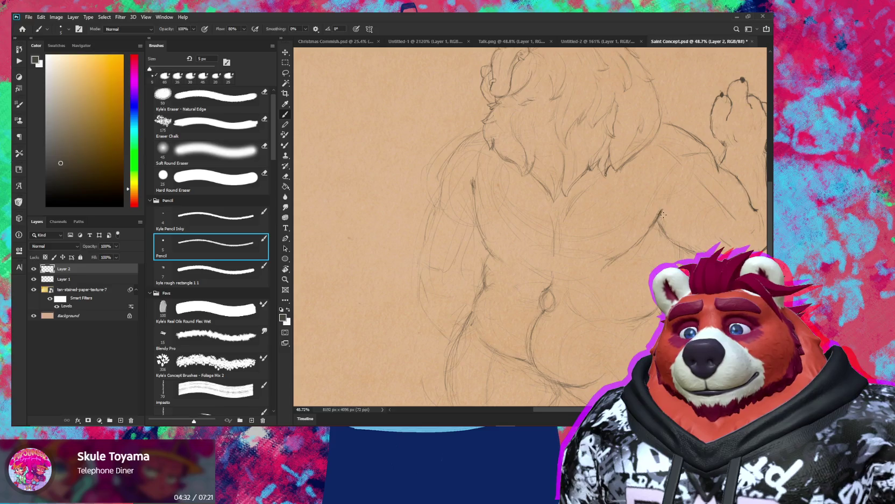
{"action": "key", "text": "b"}
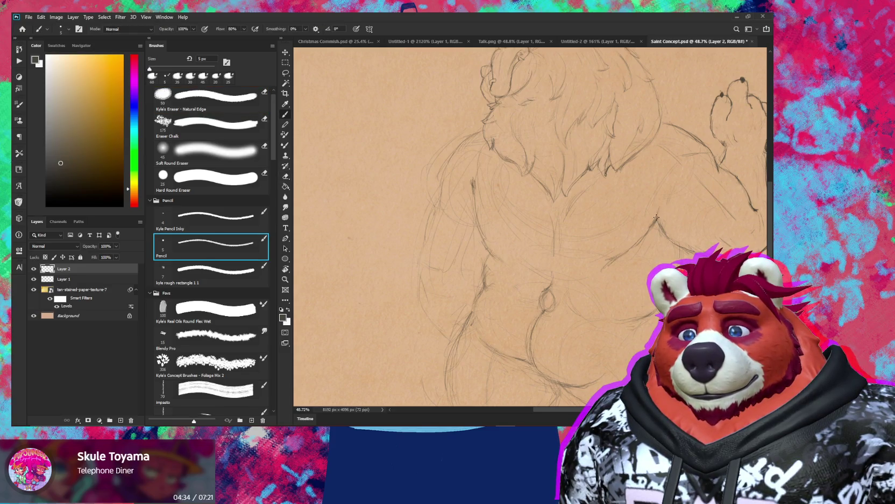
{"action": "key", "text": "e"}
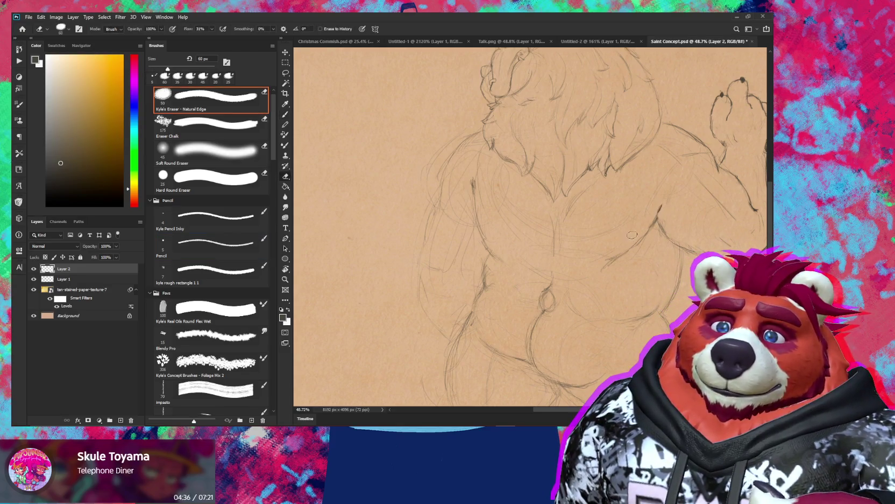
{"action": "left_click_drag", "start_coordinate": [625, 253], "coordinate": [642, 246]}
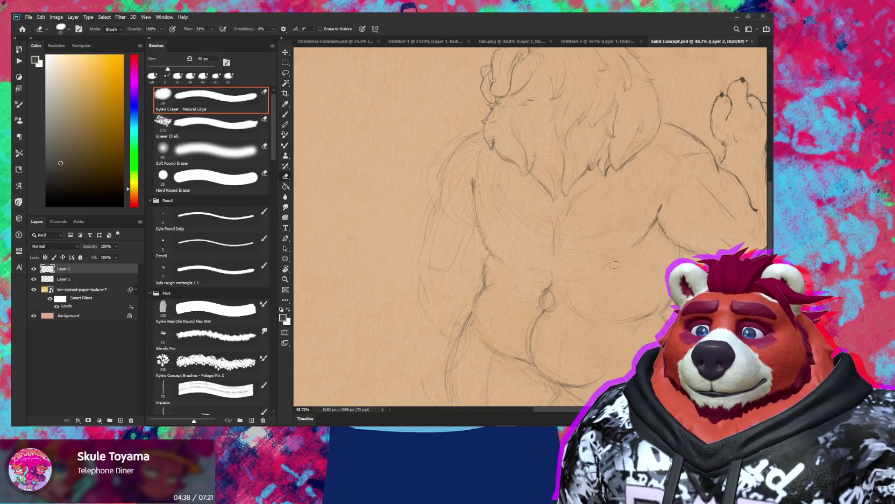
{"action": "key", "text": "b"}
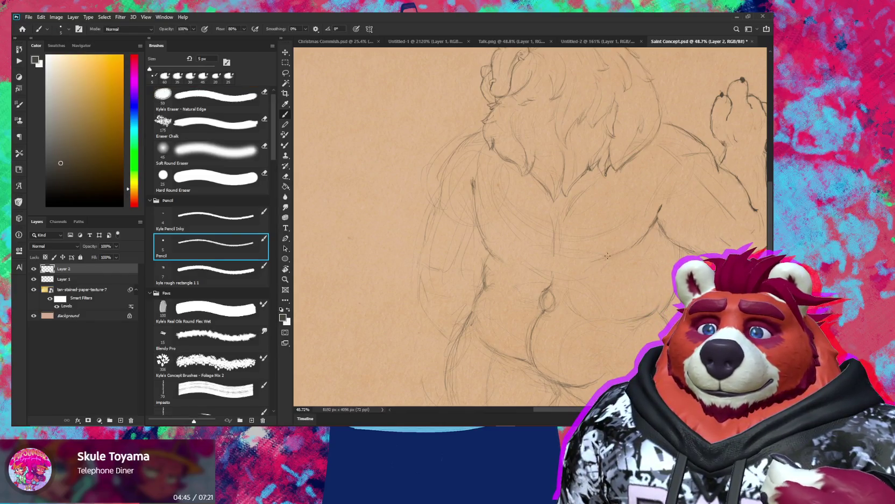
- Zoom out to see both figures and enlarge the eraser to 80 px
{"action": "key", "text": "z"}
{"action": "mouse_move", "coordinate": [630, 247]}
{"action": "left_mouse_down"}
{"action": "mouse_move", "coordinate": [605, 288]}
{"action": "mouse_move", "coordinate": [627, 227]}
{"action": "left_mouse_up"}
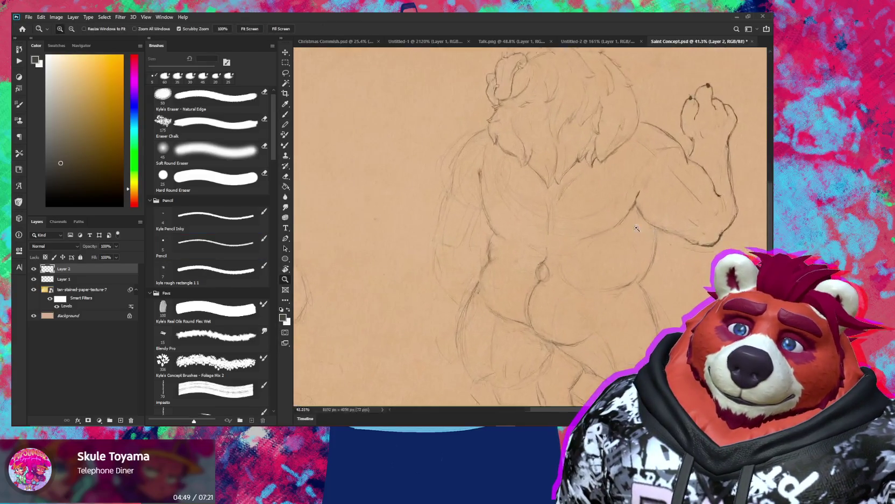
{"action": "key", "text": "e"}
{"action": "key", "text": "b"}
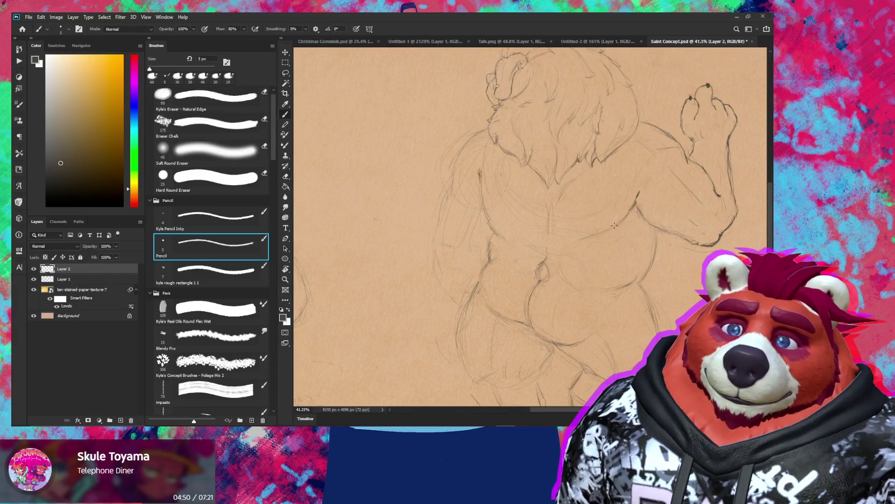
{"action": "key", "text": "z"}
{"action": "left_click_drag", "start_coordinate": [628, 221], "coordinate": [694, 232]}
{"action": "key", "text": "e"}
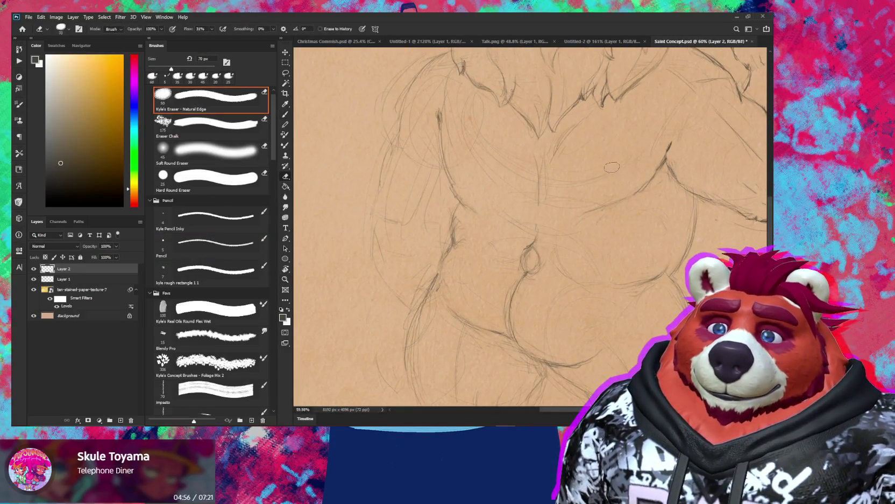
{"action": "key", "text": "bracketright"}
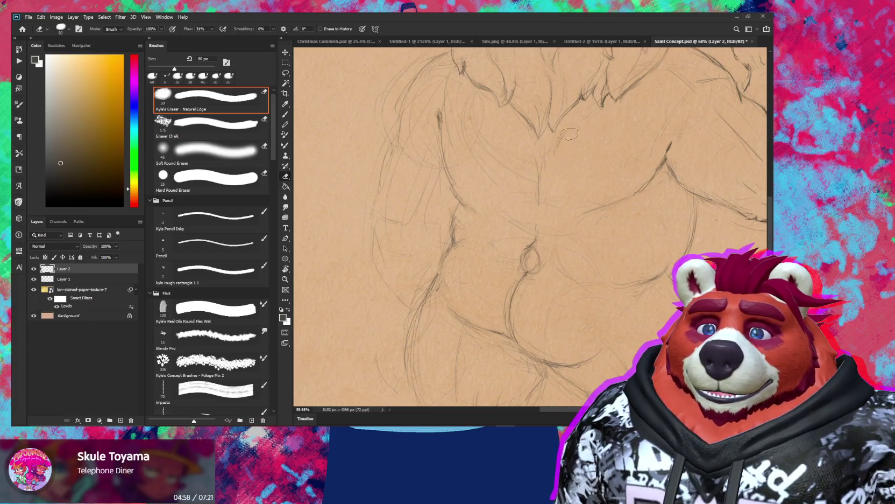
{"action": "key", "text": "b"}
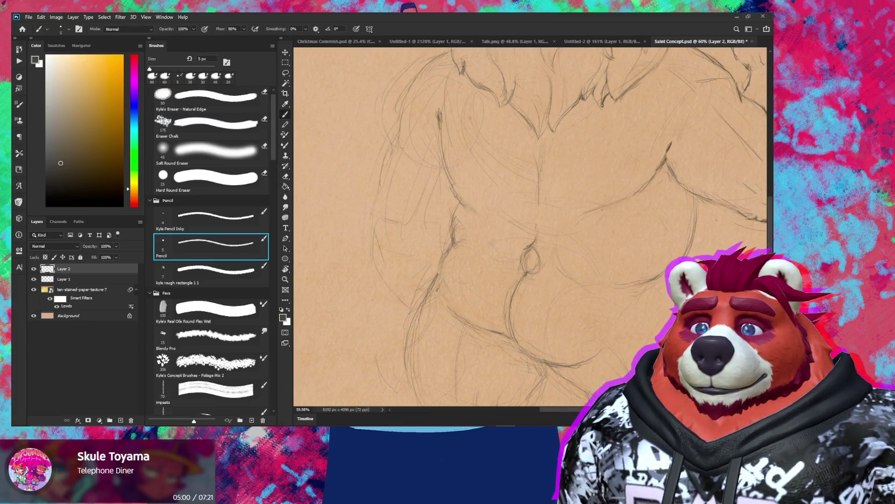
- Erase the vertical centre line down the back and redraw the muscle contours
{"action": "key", "text": "e"}
{"action": "left_click_drag", "start_coordinate": [541, 196], "coordinate": [536, 162]}
{"action": "key", "text": "b"}
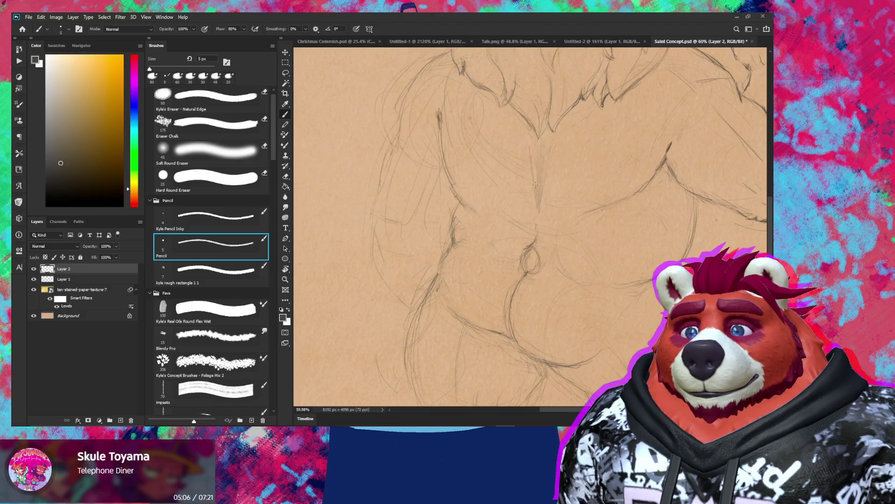
{"action": "key", "text": "e"}
{"action": "left_click_drag", "start_coordinate": [533, 214], "coordinate": [543, 159]}
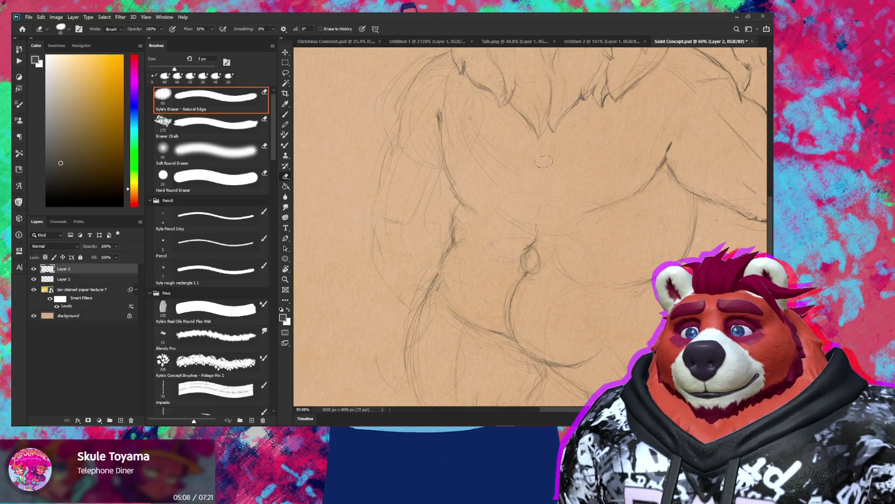
{"action": "key", "text": "b"}
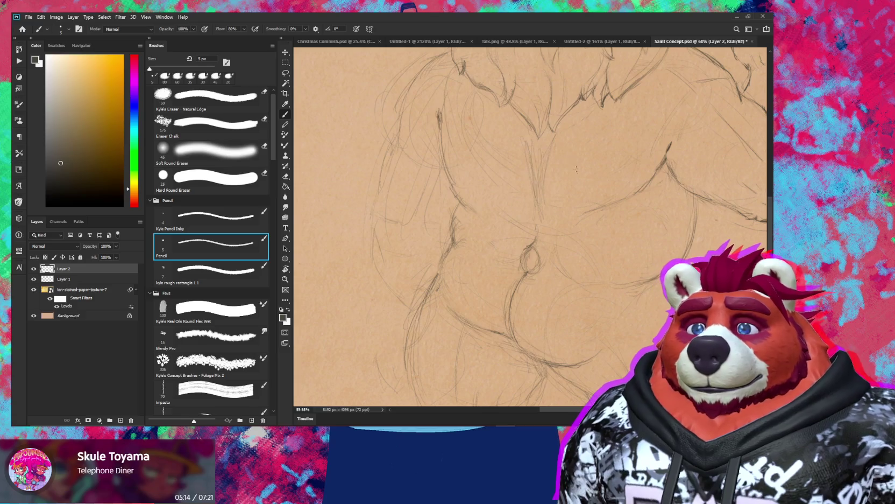
{"action": "key", "text": "z"}
{"action": "left_click_drag", "start_coordinate": [541, 156], "coordinate": [572, 190]}
{"action": "key", "text": "e"}
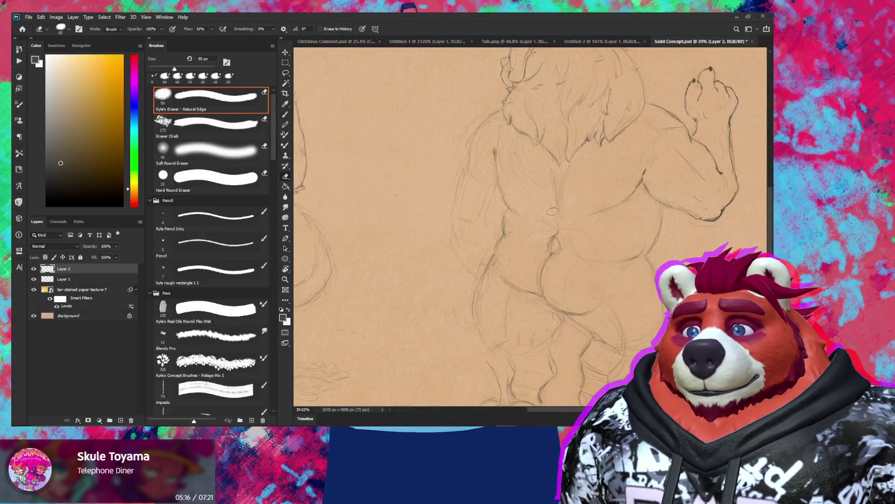
{"action": "key", "text": "b"}
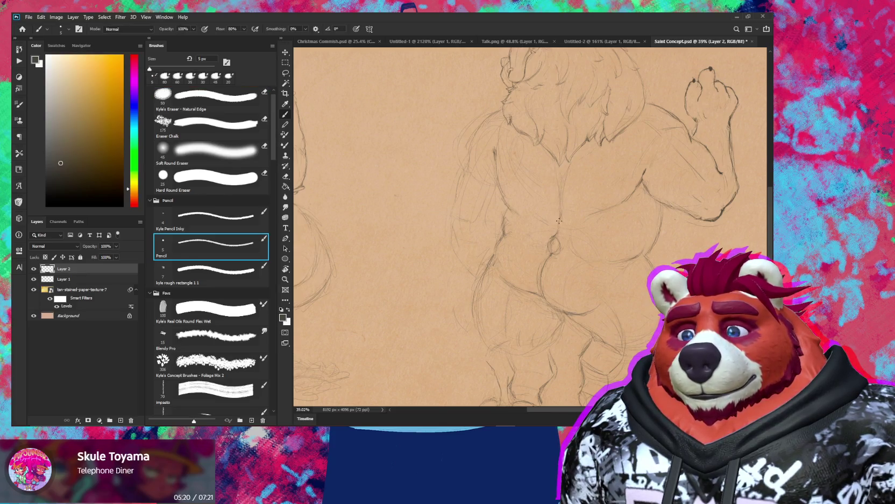
{"action": "scroll", "coordinate": [588, 206], "scroll_direction": "down", "scroll_amount": 5}
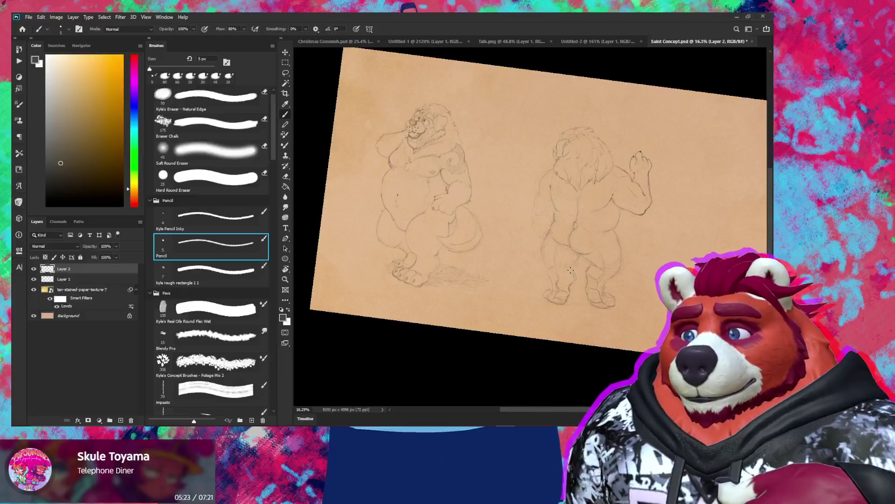
- Zoom in on the back-view head, tilt the canvas, and redraw a short stroke
{"action": "key", "text": "z"}
{"action": "left_click_drag", "start_coordinate": [614, 172], "coordinate": [666, 206]}
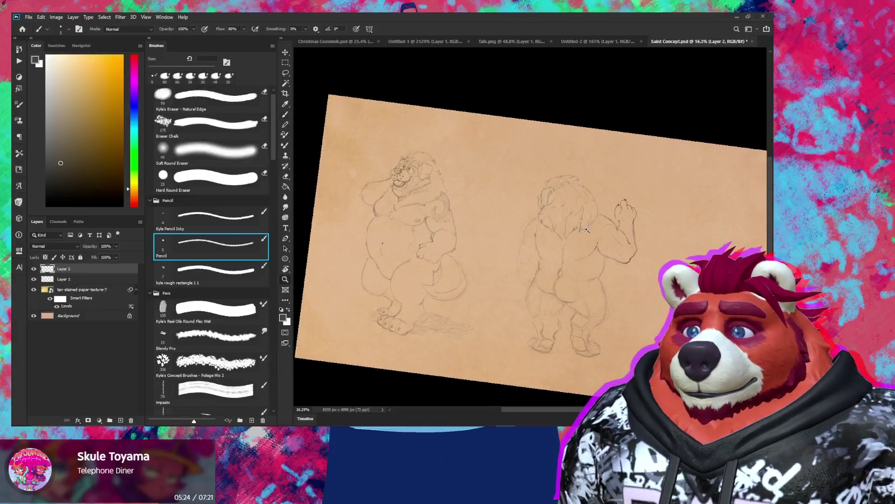
{"action": "key", "text": "e"}
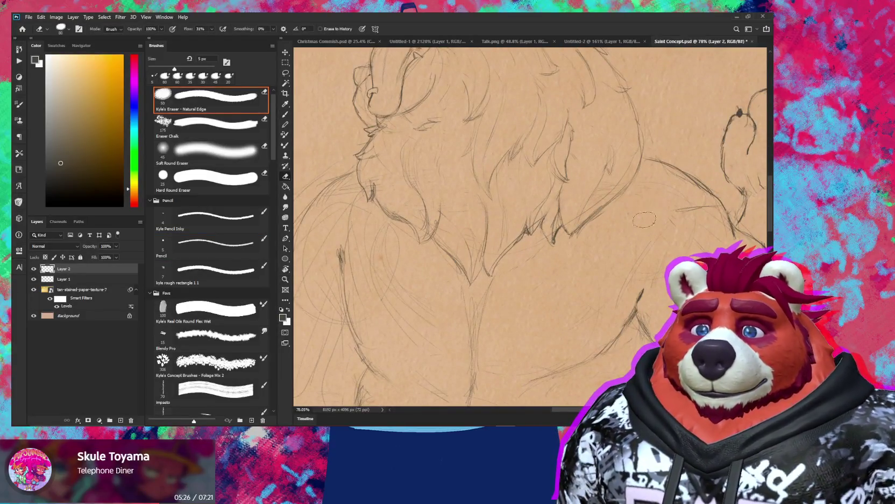
{"action": "scroll", "coordinate": [619, 212], "scroll_direction": "right", "scroll_amount": 3}
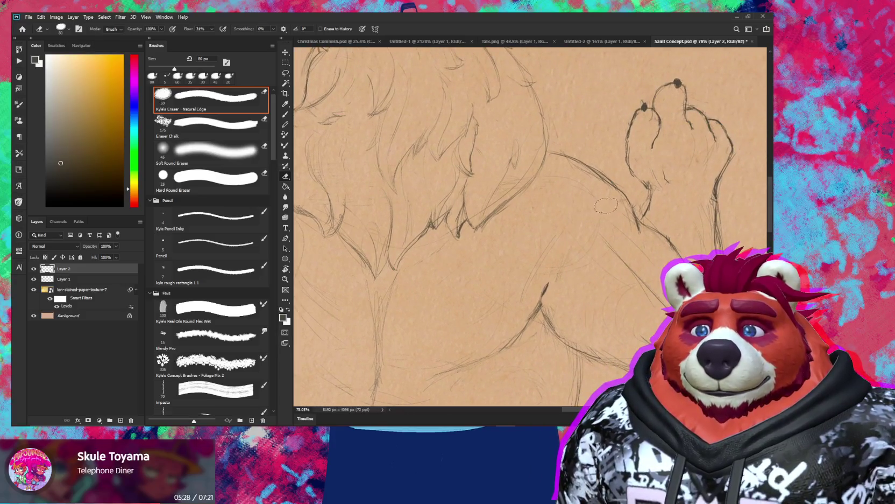
{"action": "key", "text": "r"}
{"action": "mouse_move", "coordinate": [592, 180]}
{"action": "left_mouse_down"}
{"action": "mouse_move", "coordinate": [543, 129]}
{"action": "mouse_move", "coordinate": [565, 127]}
{"action": "left_mouse_up"}
{"action": "key", "text": "b"}
{"action": "key", "text": "e"}
{"action": "key", "text": "b"}
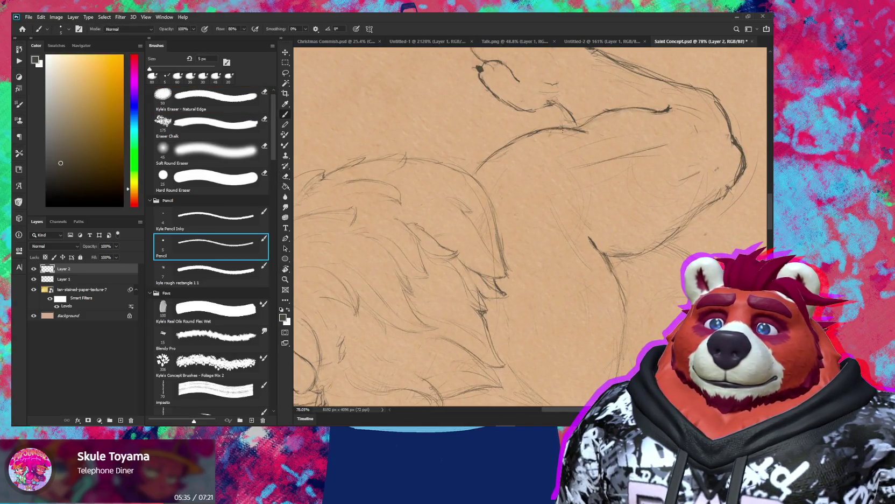
- Straighten the canvas and refine the pencil lines along the back view's left side and upper arm
{"action": "key", "text": "r"}
{"action": "scroll", "coordinate": [654, 262], "scroll_direction": "down", "scroll_amount": 5}
{"action": "left_click_drag", "start_coordinate": [655, 262], "coordinate": [641, 282]}
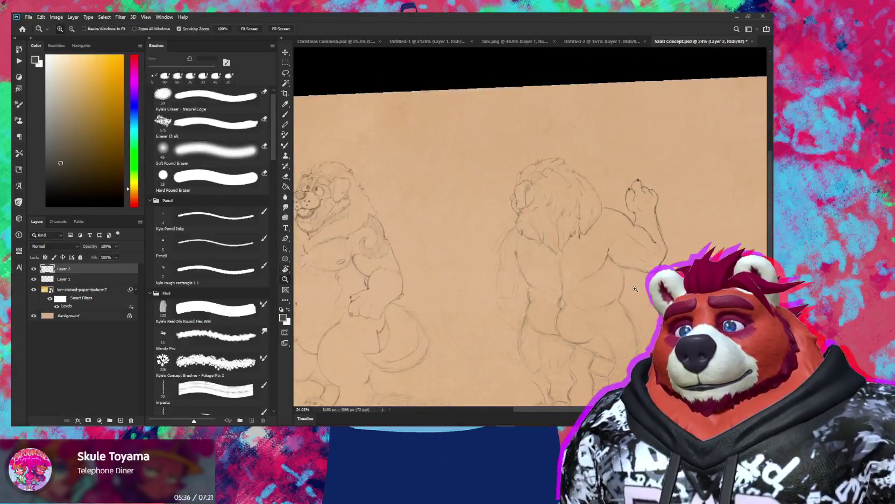
{"action": "key", "text": "z"}
{"action": "left_click", "coordinate": [629, 236]}
{"action": "key", "text": "b"}
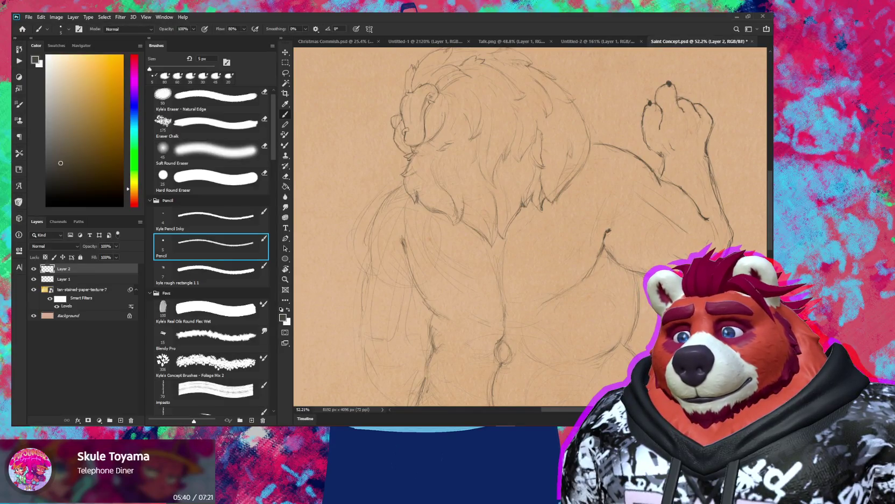
{"action": "left_click_drag", "start_coordinate": [412, 226], "coordinate": [504, 237]}
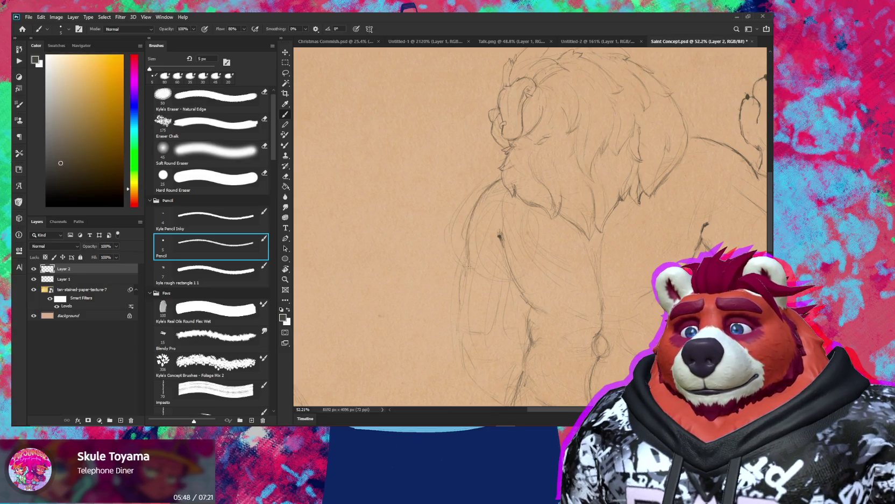
{"action": "key", "text": "e"}
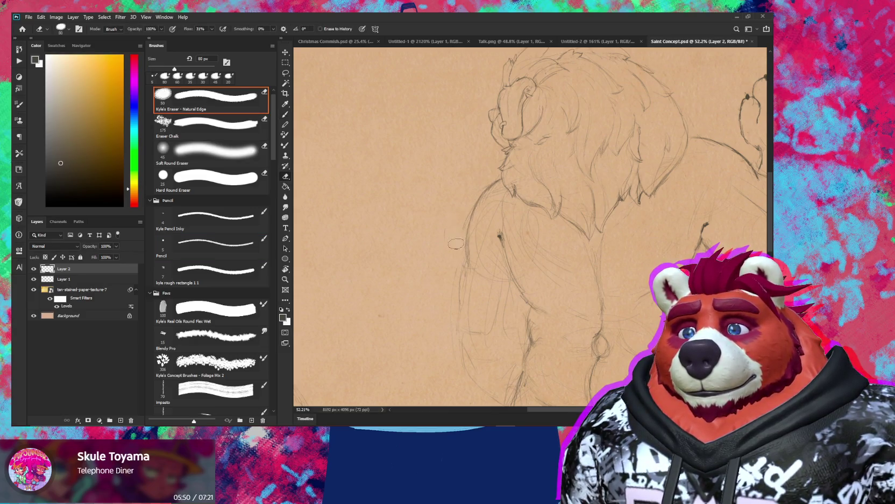
{"action": "scroll", "coordinate": [462, 226], "scroll_direction": "down", "scroll_amount": 3}
{"action": "key", "text": "b"}
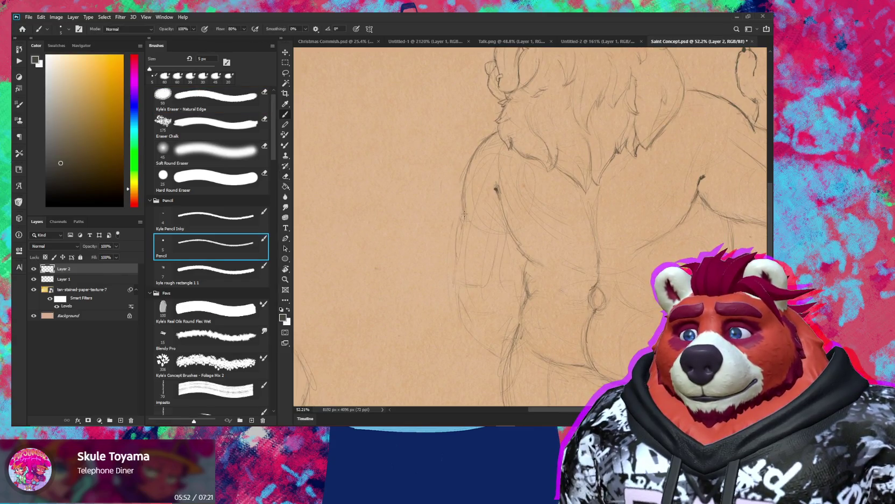
{"action": "key", "text": "e"}
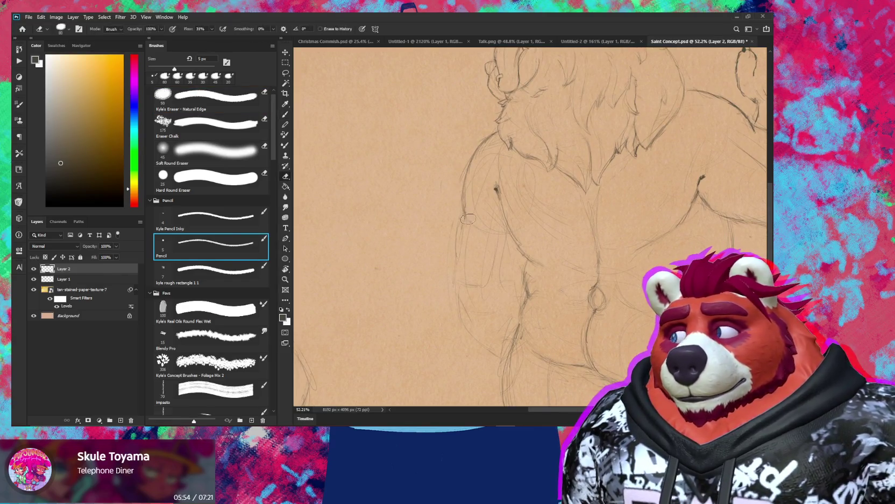
{"action": "key", "text": "b"}
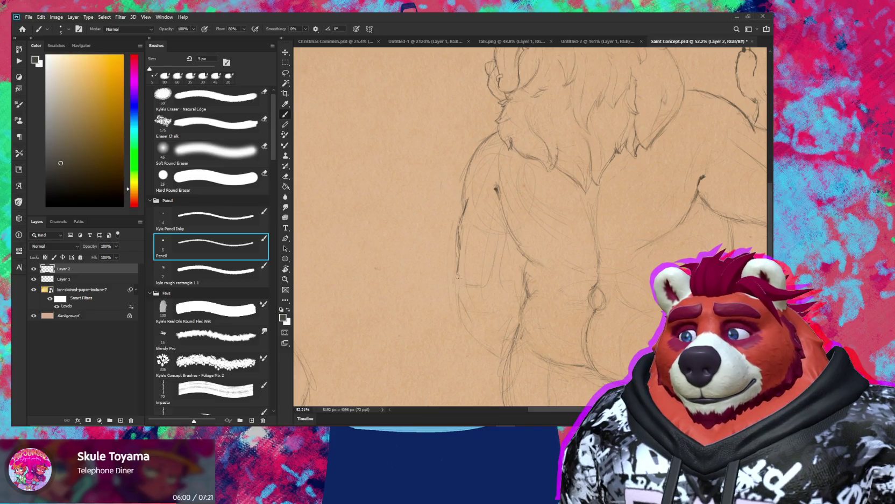
- Like the playing song in YouTube Music and return to the sketch
{"action": "left_click", "coordinate": [464, 353]}
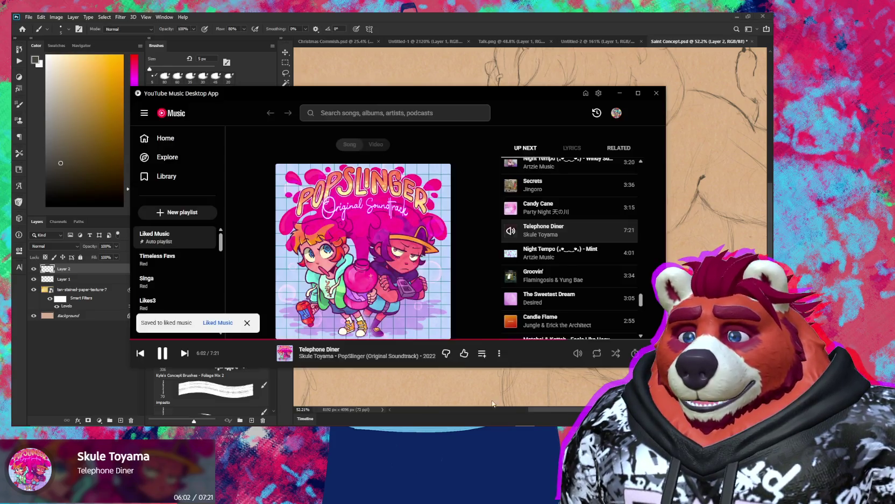
{"action": "left_click", "coordinate": [473, 382]}
{"action": "scroll", "coordinate": [496, 270], "scroll_direction": "down", "scroll_amount": 3}
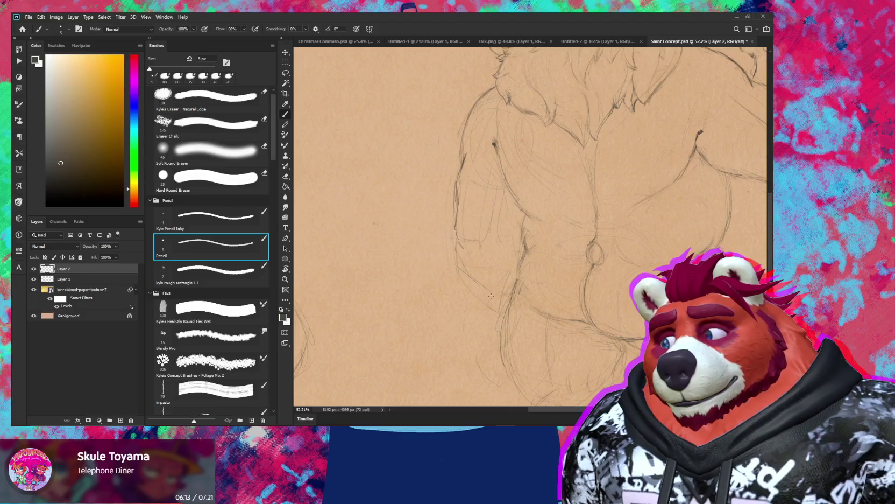
{"action": "key", "text": "e"}
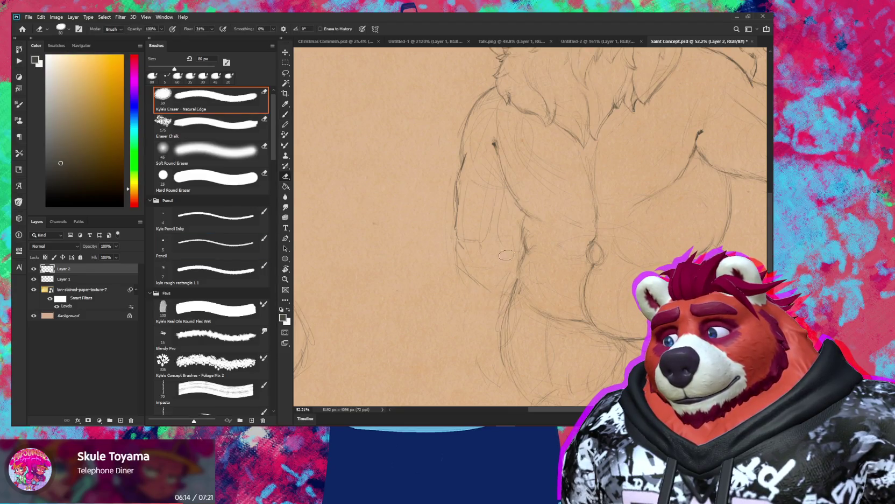
{"action": "key", "text": "b"}
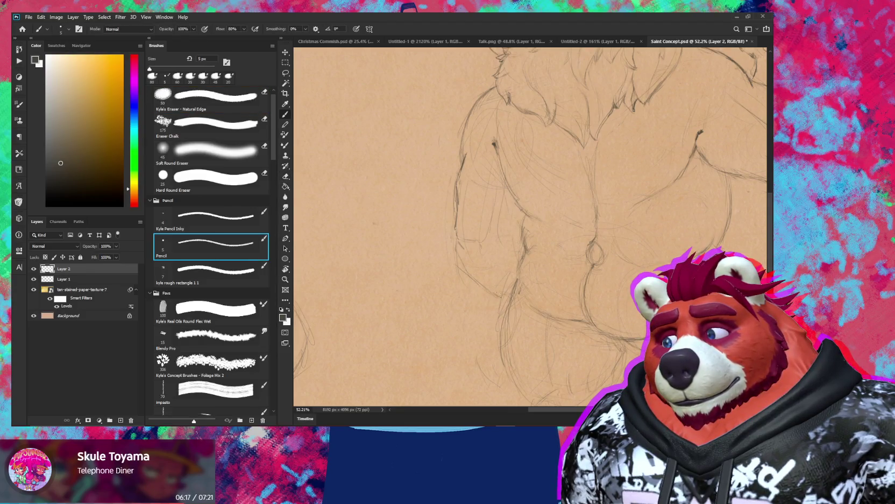
{"action": "scroll", "coordinate": [490, 262], "scroll_direction": "down", "scroll_amount": 5}
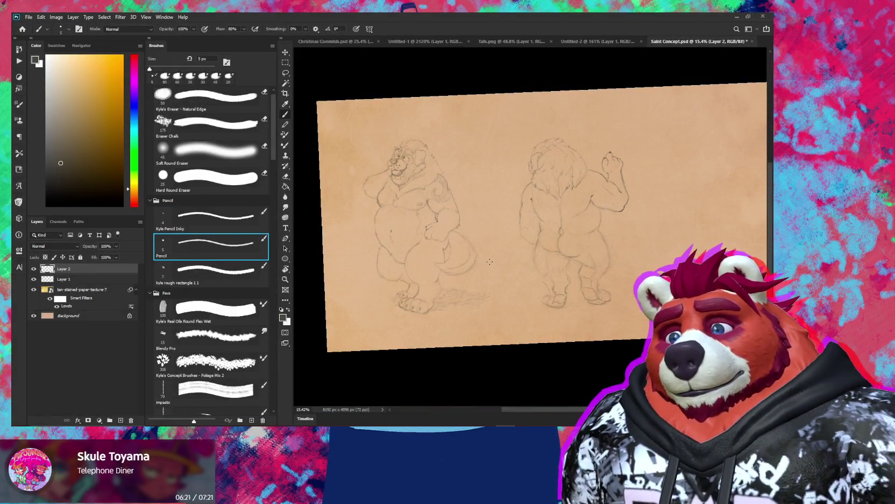
{"action": "scroll", "coordinate": [543, 277], "scroll_direction": "up", "scroll_amount": 3}
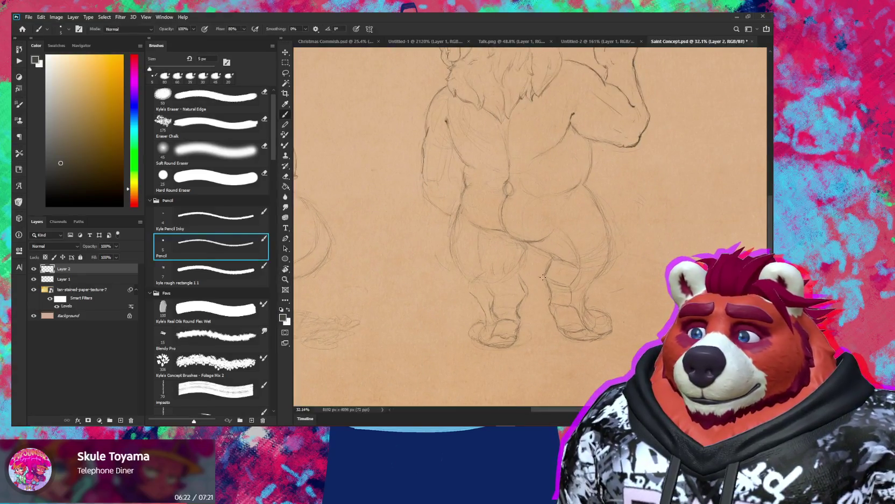
{"action": "key", "text": "z"}
{"action": "left_click_drag", "start_coordinate": [543, 277], "coordinate": [533, 302]}
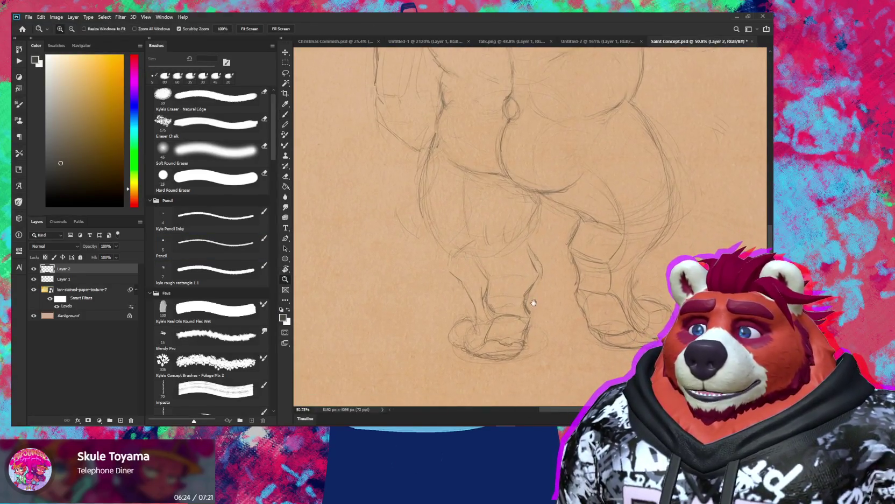
{"action": "scroll", "coordinate": [534, 302], "scroll_direction": "down", "scroll_amount": 3}
{"action": "scroll", "coordinate": [554, 295], "scroll_direction": "down", "scroll_amount": 3}
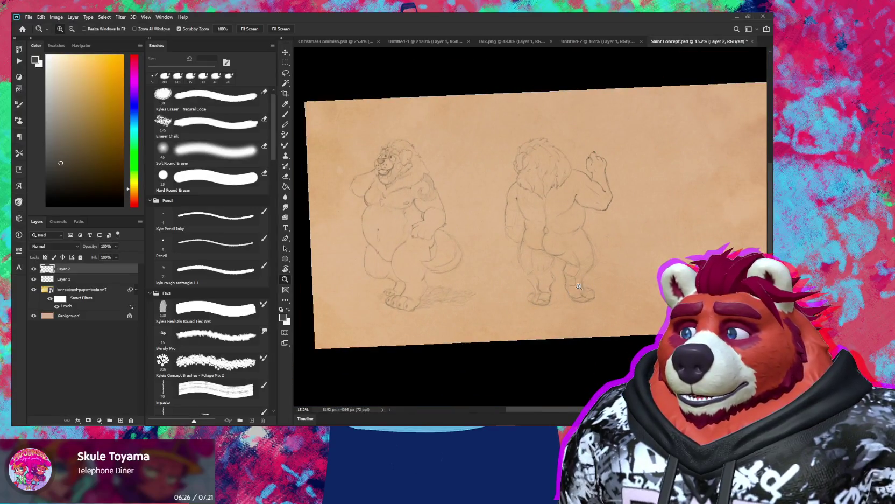
{"action": "scroll", "coordinate": [578, 286], "scroll_direction": "up", "scroll_amount": 2}
{"action": "scroll", "coordinate": [544, 271], "scroll_direction": "up", "scroll_amount": 1}
{"action": "key", "text": "l"}
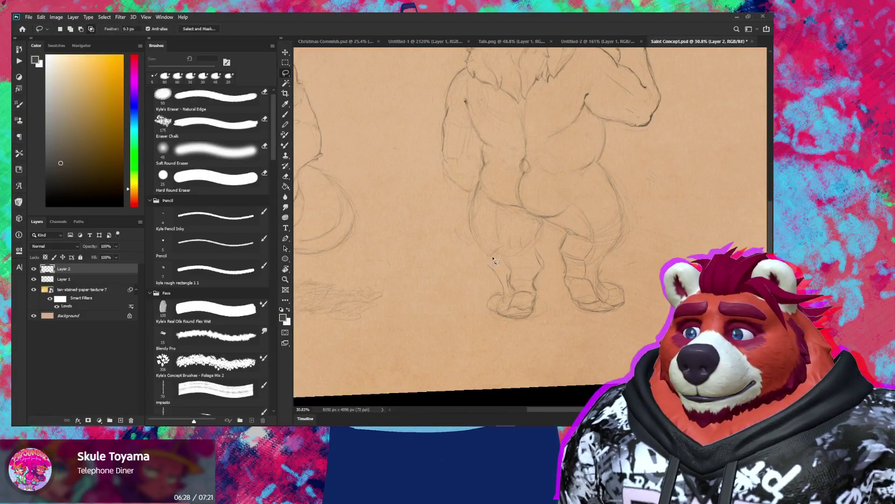
- Lasso the back view's left foot and widen it with Free Transform
{"action": "mouse_move", "coordinate": [468, 283]}
{"action": "left_mouse_down"}
{"action": "mouse_move", "coordinate": [551, 262]}
{"action": "mouse_move", "coordinate": [511, 260]}
{"action": "mouse_move", "coordinate": [506, 238]}
{"action": "left_mouse_up"}
{"action": "key", "text": "ctrl+t"}
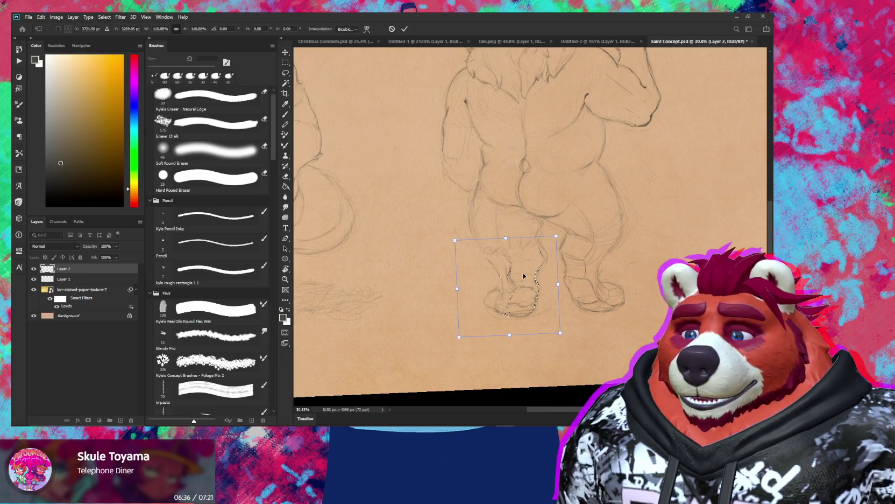
{"action": "mouse_move", "coordinate": [558, 284]}
{"action": "left_mouse_down"}
{"action": "mouse_move", "coordinate": [570, 284]}
{"action": "mouse_move", "coordinate": [560, 284]}
{"action": "left_mouse_up"}
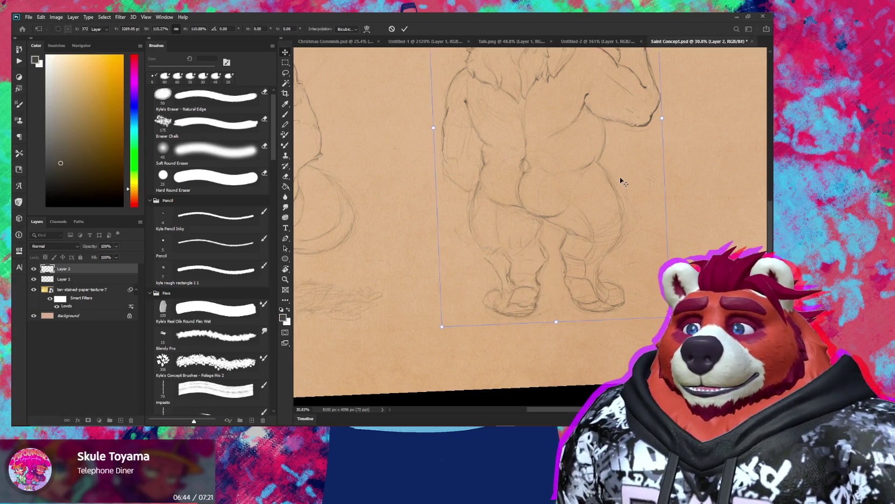
{"action": "key", "text": "Return"}
{"action": "key", "text": "l"}
- Lasso the back view's right foot and widen it with Free Transform
{"action": "left_click_drag", "start_coordinate": [573, 238], "coordinate": [557, 284]}
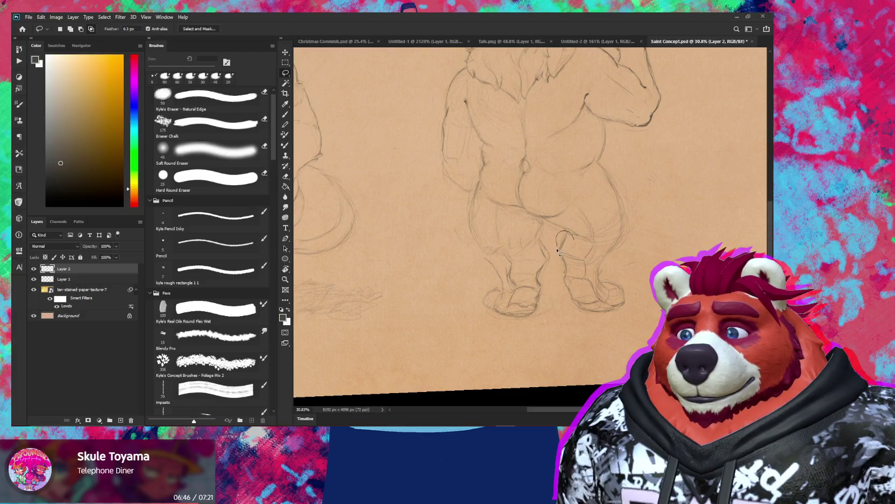
{"action": "left_click_drag", "start_coordinate": [610, 320], "coordinate": [627, 246]}
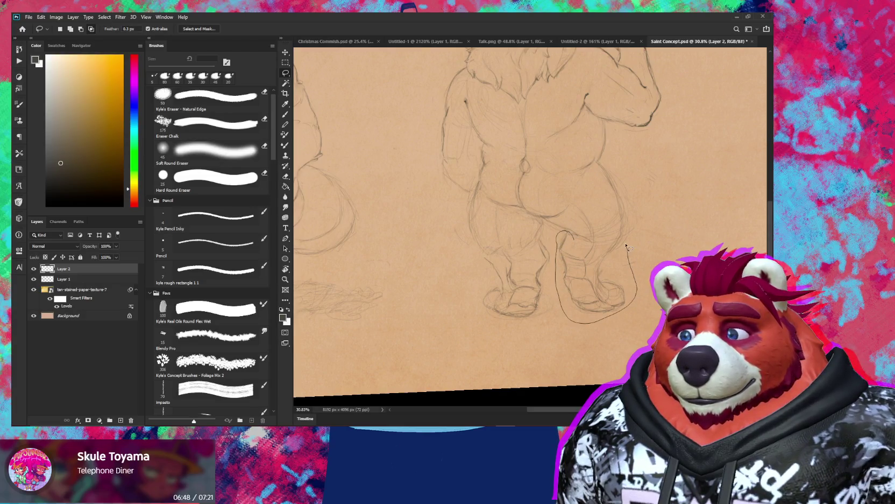
{"action": "left_click_drag", "start_coordinate": [571, 235], "coordinate": [570, 234]}
{"action": "key", "text": "ctrl+t"}
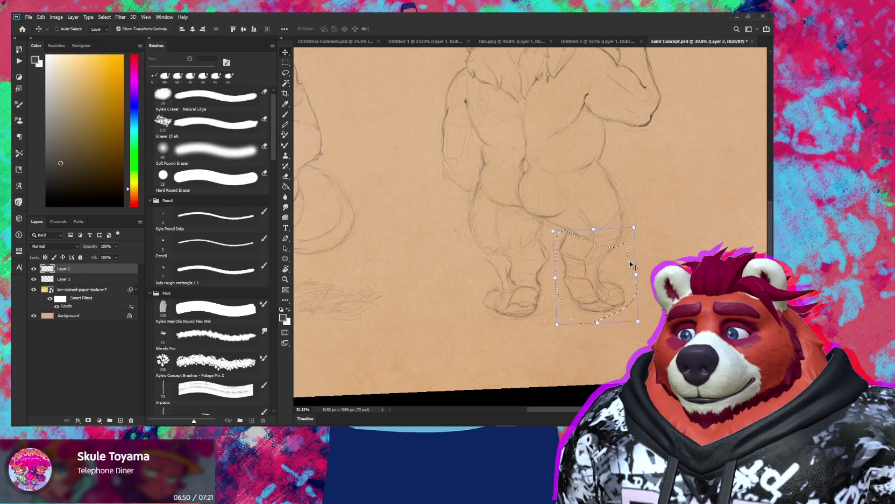
{"action": "mouse_move", "coordinate": [637, 273]}
{"action": "left_mouse_down"}
{"action": "mouse_move", "coordinate": [646, 274]}
{"action": "mouse_move", "coordinate": [610, 261]}
{"action": "left_mouse_up"}
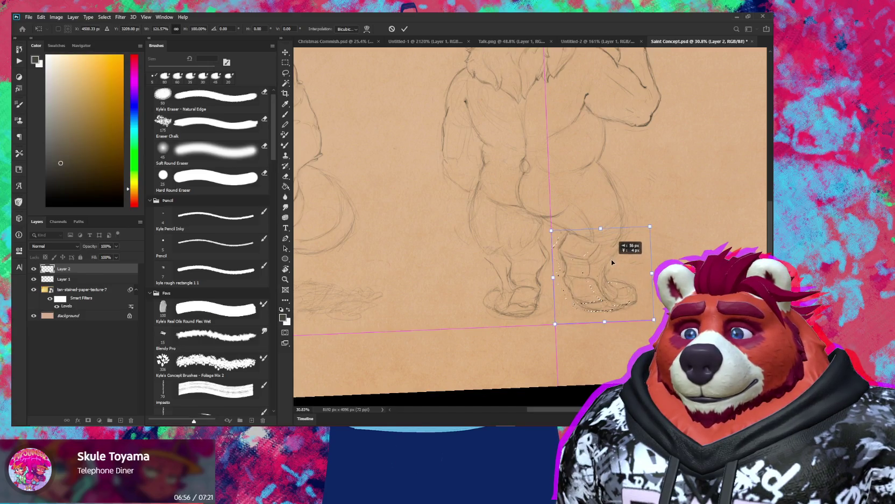
{"action": "key", "text": "Return"}
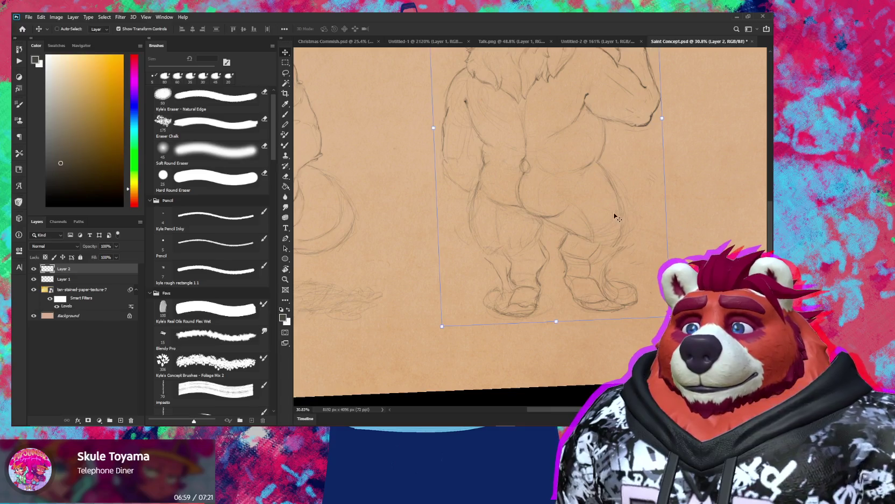
{"action": "key", "text": "e"}
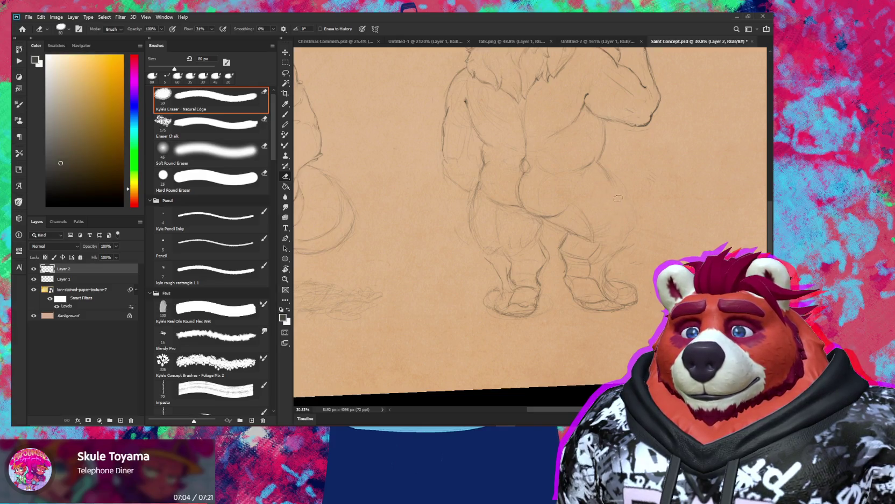
- Redraw and erase the right hip and leg lines with the Pencil and Natural Edge eraser, then zoom out
{"action": "key", "text": "b"}
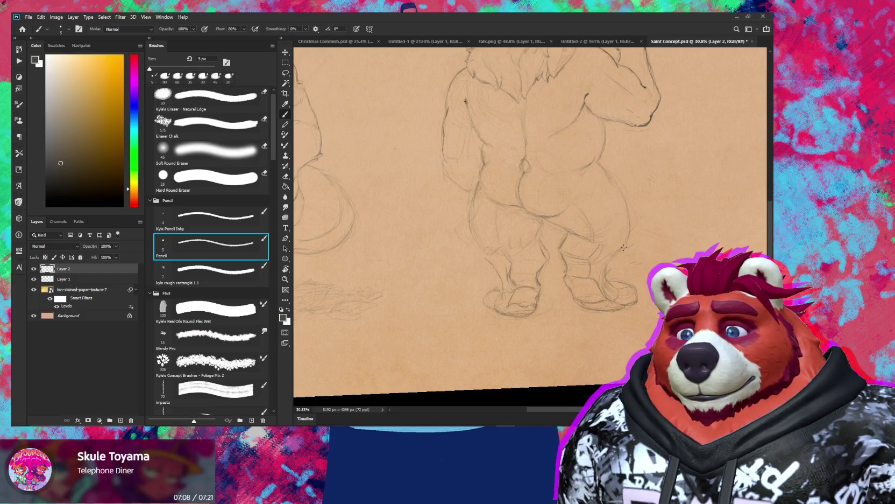
{"action": "key", "text": "e"}
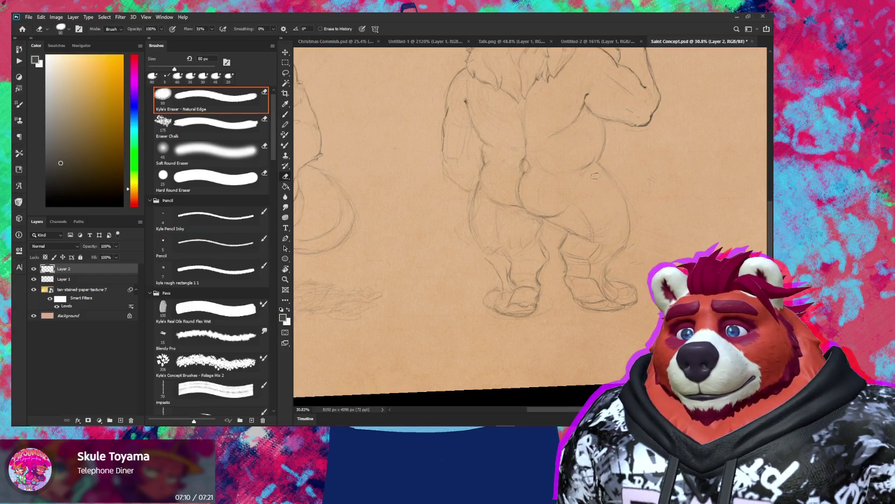
{"action": "key", "text": "b"}
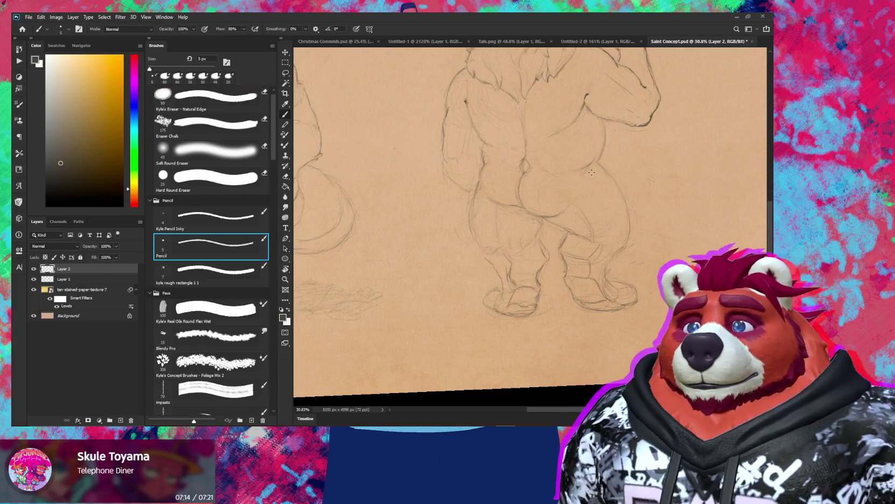
{"action": "key", "text": "e"}
{"action": "key", "text": "b"}
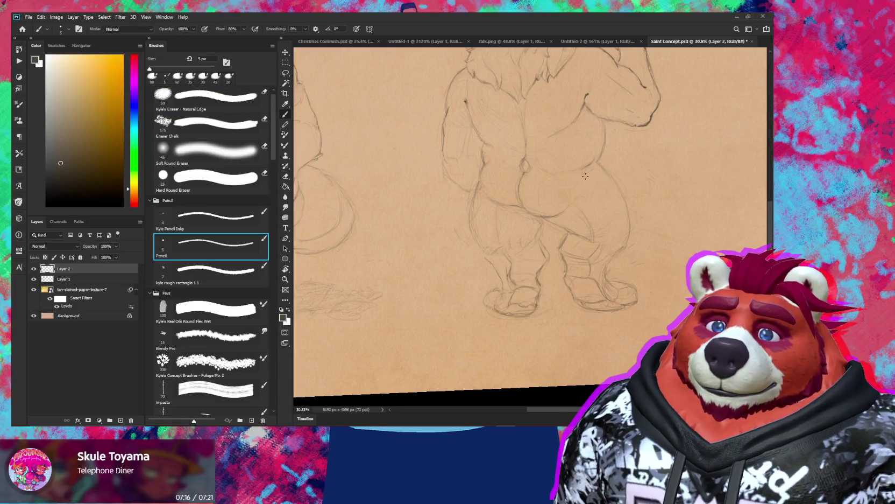
{"action": "key", "text": "e"}
{"action": "key", "text": "b"}
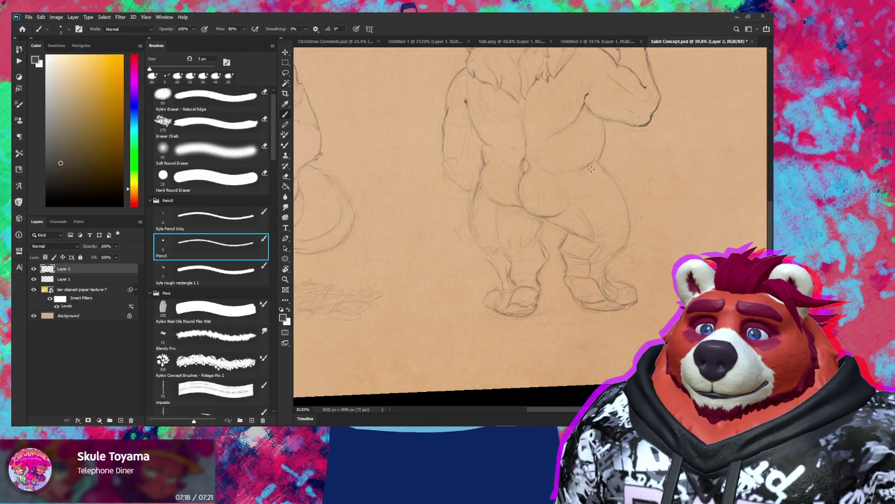
{"action": "key", "text": "z"}
{"action": "left_click_drag", "start_coordinate": [587, 170], "coordinate": [533, 172]}
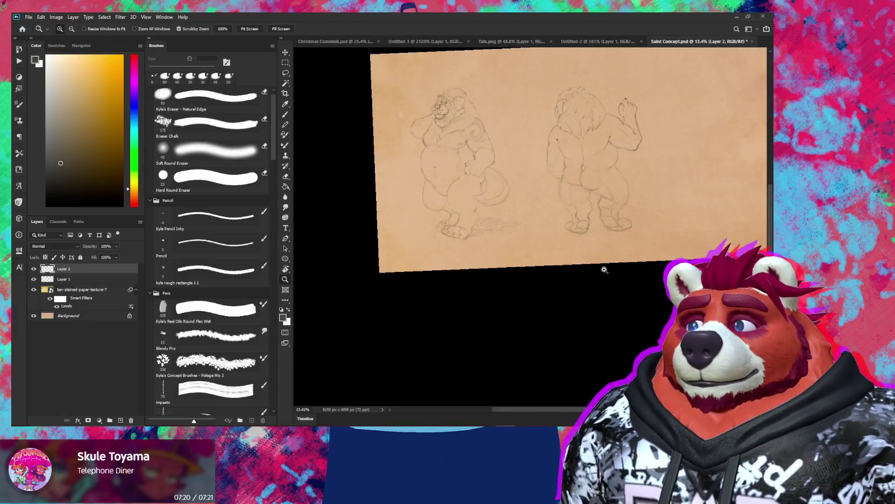
- Rotate the view so the back-view legs stand upright and redraw their pencil contours
{"action": "mouse_move", "coordinate": [627, 216]}
{"action": "left_mouse_down"}
{"action": "mouse_move", "coordinate": [617, 246]}
{"action": "mouse_move", "coordinate": [662, 246]}
{"action": "left_mouse_up"}
{"action": "key", "text": "e"}
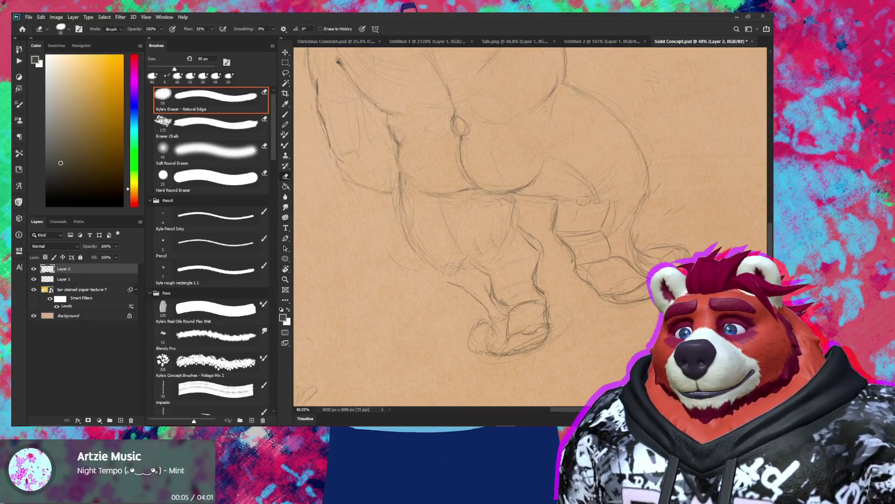
{"action": "key", "text": "r"}
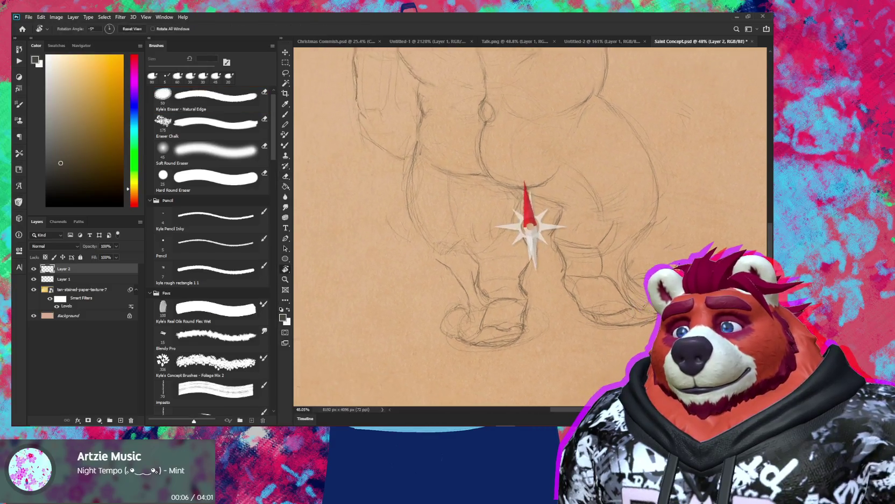
{"action": "left_click_drag", "start_coordinate": [635, 196], "coordinate": [566, 212]}
{"action": "key", "text": "b"}
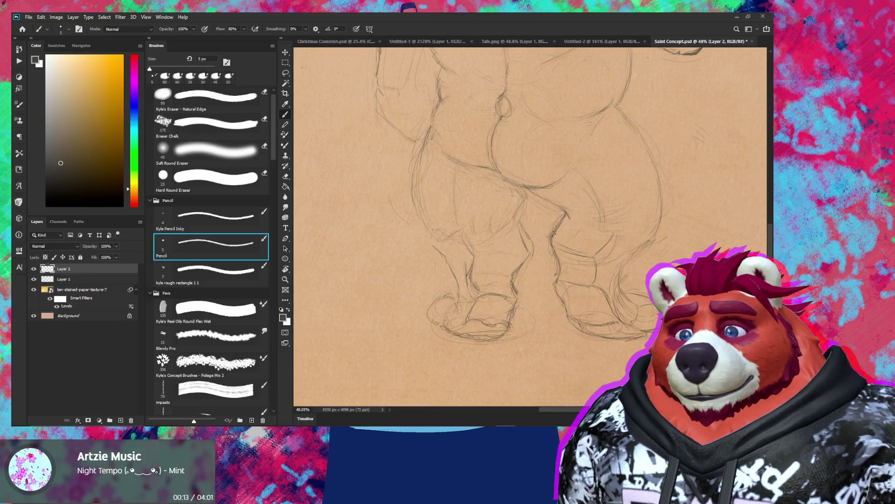
{"action": "key", "text": "e"}
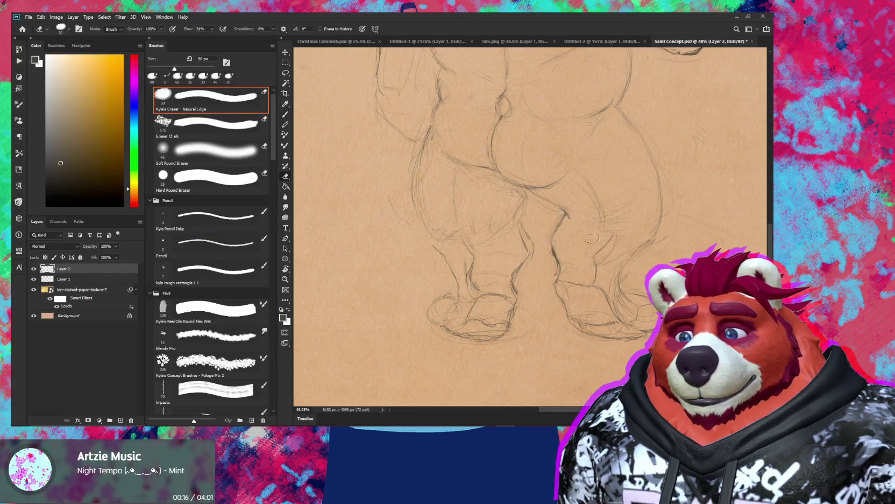
{"action": "key", "text": "b"}
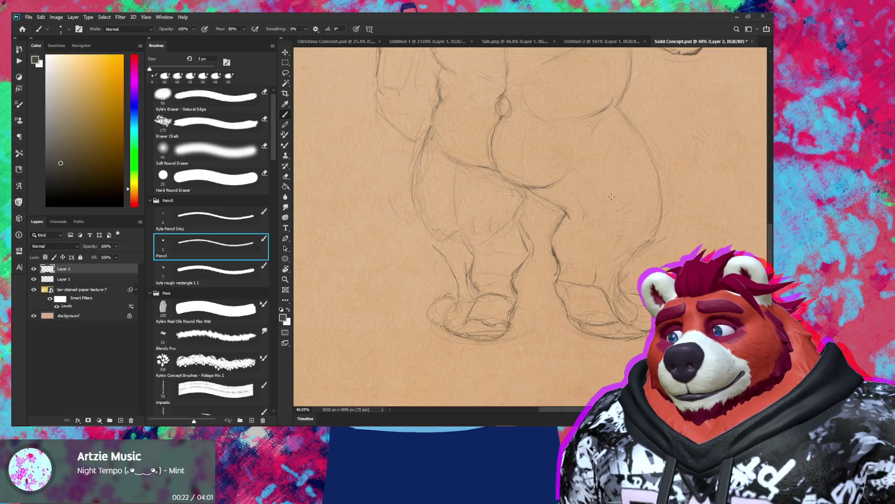
{"action": "left_click_drag", "start_coordinate": [611, 196], "coordinate": [606, 177]}
{"action": "key", "text": "z"}
{"action": "key", "text": "b"}
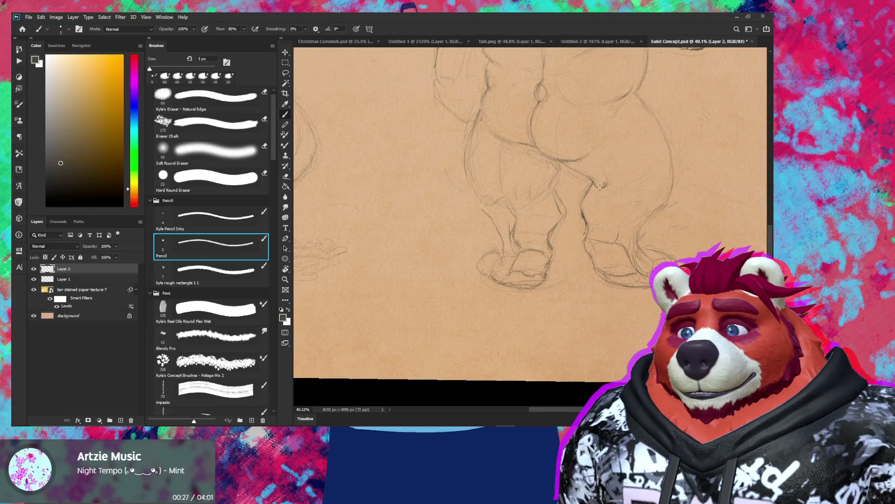
- Check the whole drawing, then erase a stray leg line and redraw the lower legs and ankles
{"action": "key", "text": "ctrl+0"}
{"action": "key", "text": "z"}
{"action": "left_click_drag", "start_coordinate": [640, 166], "coordinate": [687, 168]}
{"action": "key", "text": "e"}
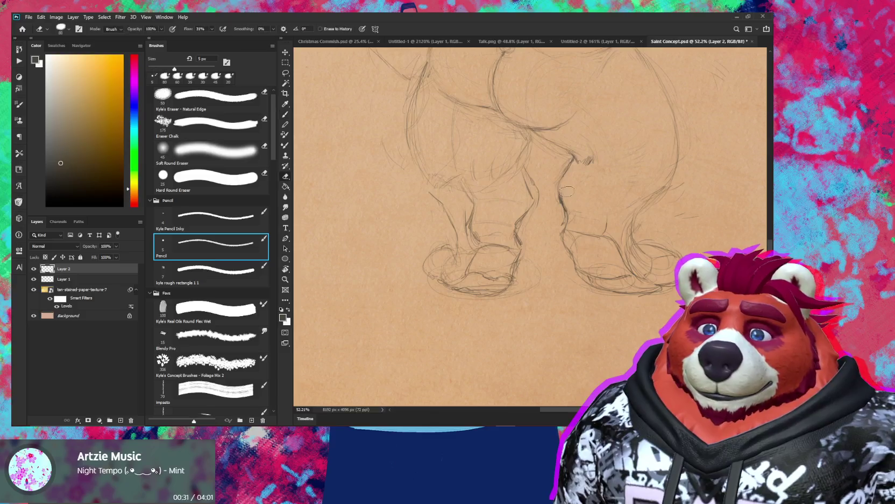
{"action": "key", "text": "b"}
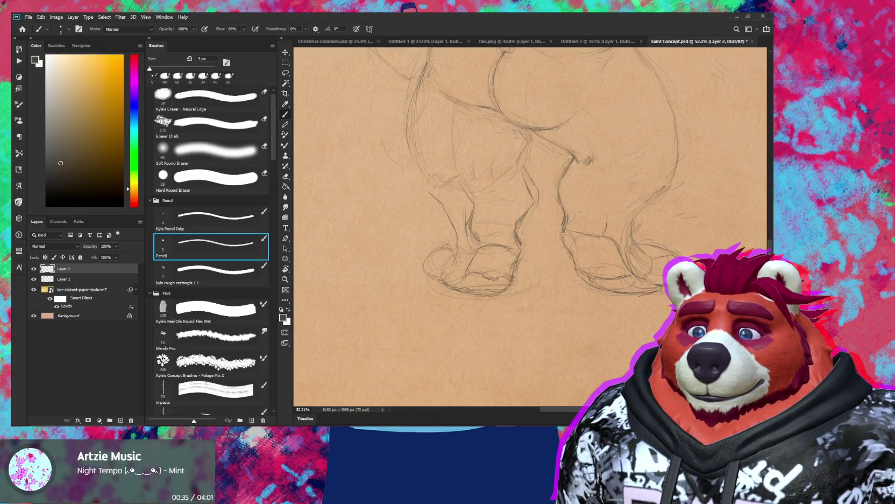
{"action": "key", "text": "e"}
{"action": "left_click_drag", "start_coordinate": [568, 232], "coordinate": [597, 225]}
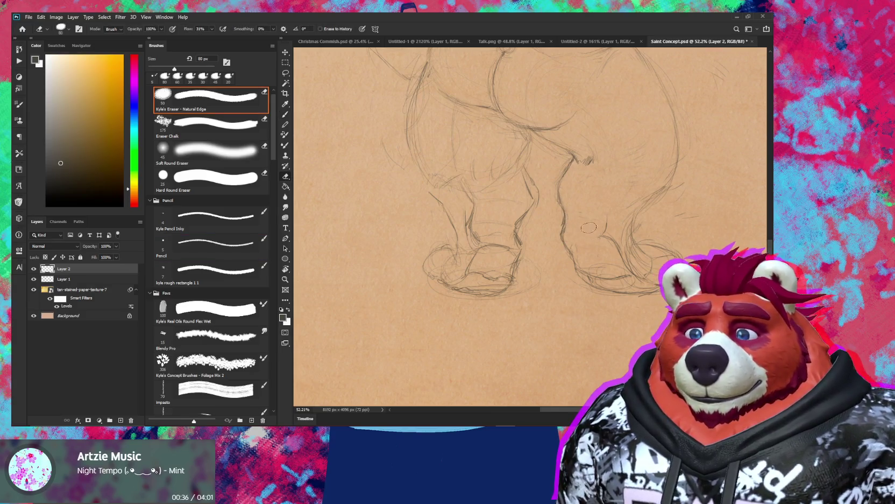
{"action": "key", "text": "b"}
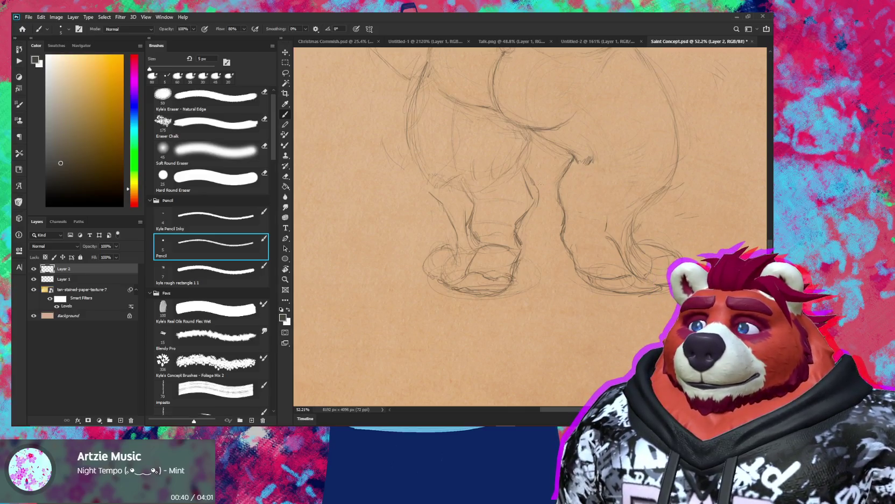
{"action": "key", "text": "e"}
{"action": "key", "text": "b"}
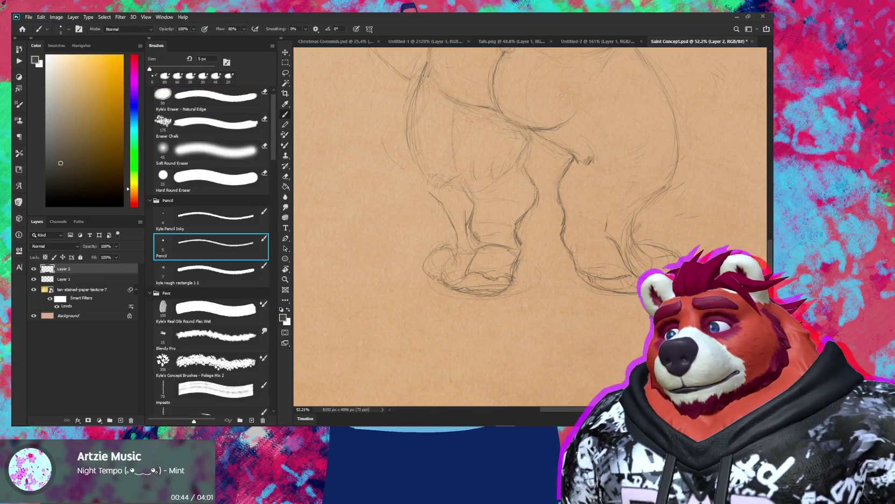
{"action": "key", "text": "z"}
{"action": "left_click_drag", "start_coordinate": [536, 193], "coordinate": [560, 161]}
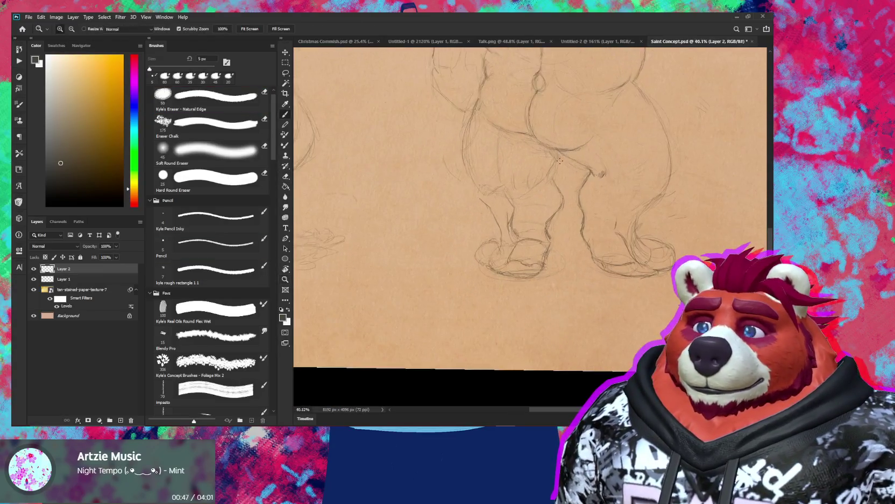
- Add pencil detail to the back-view inner legs, knees and left ankle, erasing as needed
{"action": "key", "text": "b"}
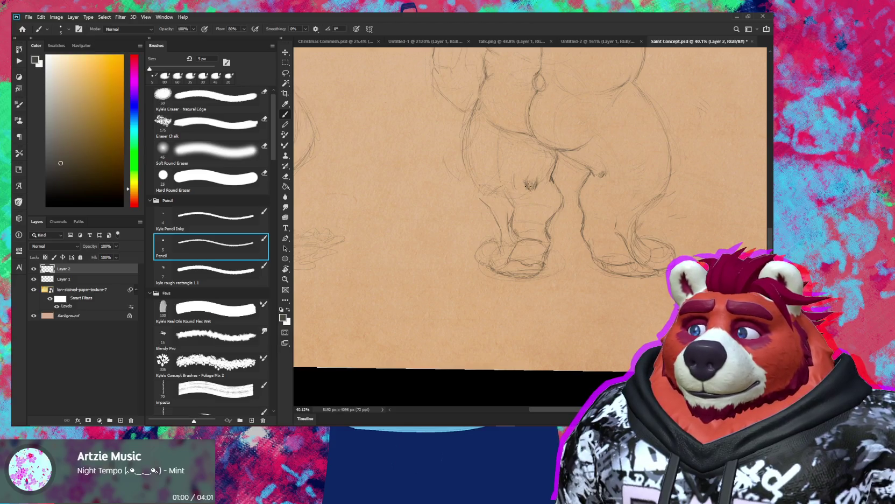
{"action": "key", "text": "e"}
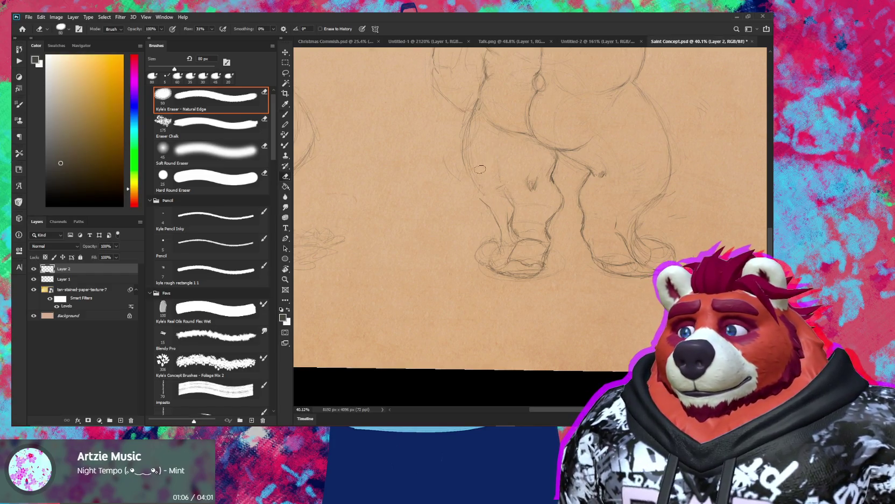
{"action": "key", "text": "b"}
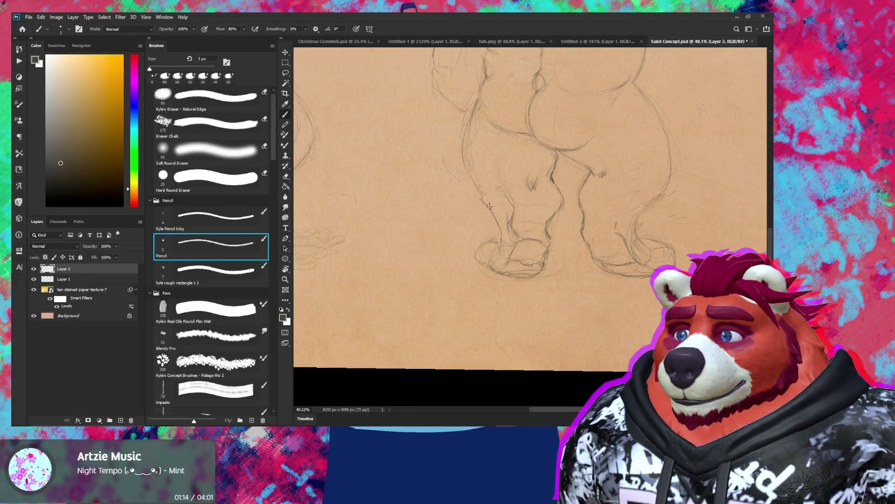
{"action": "key", "text": "e"}
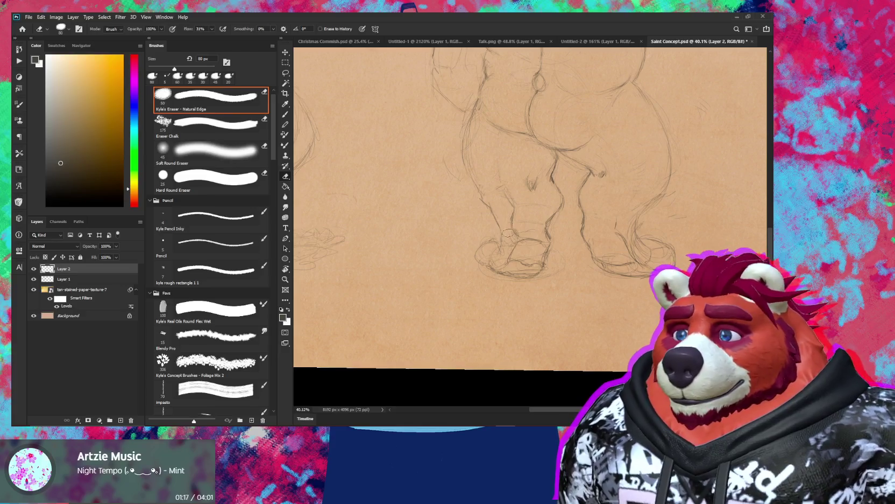
{"action": "key", "text": "b"}
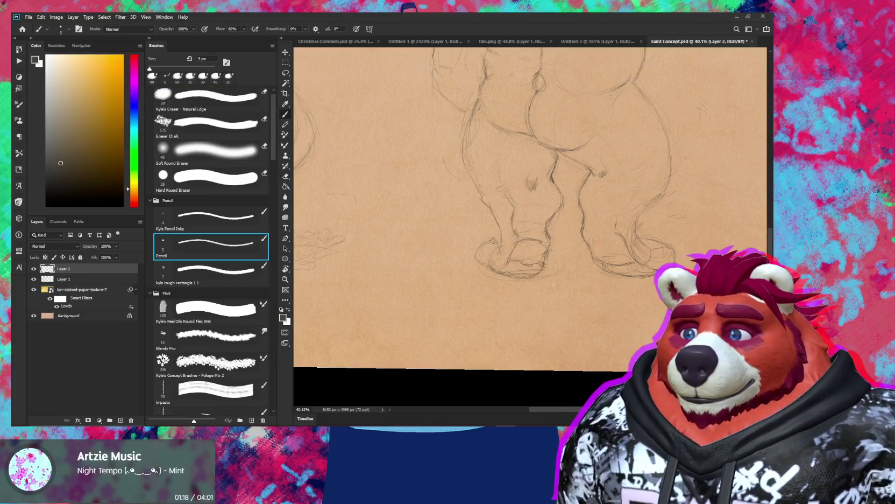
- Like the playing song in YouTube Music and return to Photoshop
{"action": "key", "text": "alt+Tab"}
{"action": "left_click", "coordinate": [447, 353]}
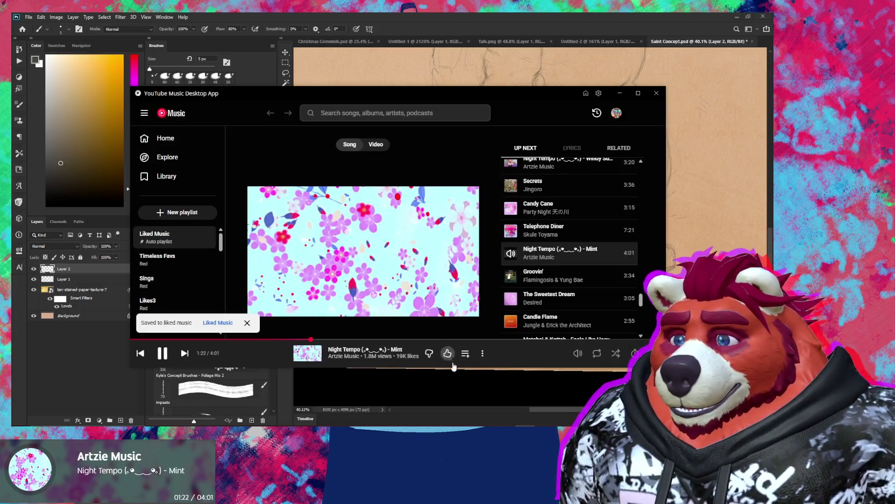
{"action": "key", "text": "alt+Tab"}
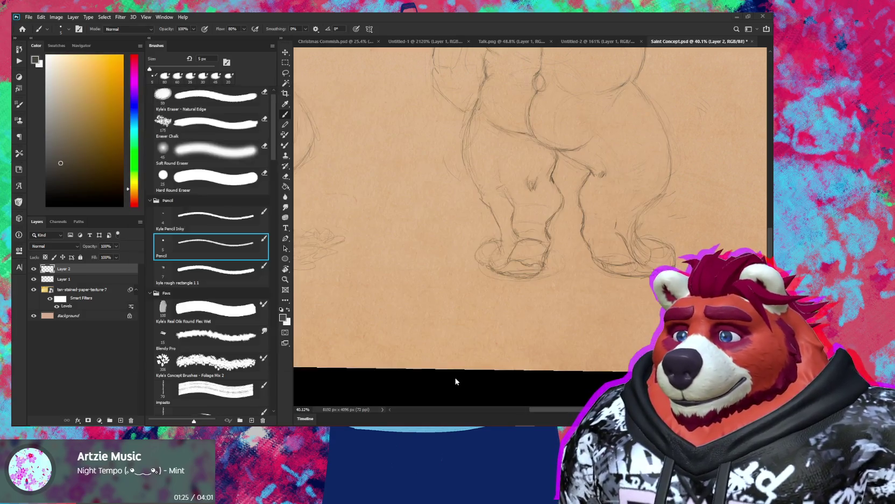
- Erase part of the back-view left foot outline and redraw the leg lines in pencil
{"action": "scroll", "coordinate": [526, 279], "scroll_direction": "up", "scroll_amount": 1}
{"action": "key", "text": "e"}
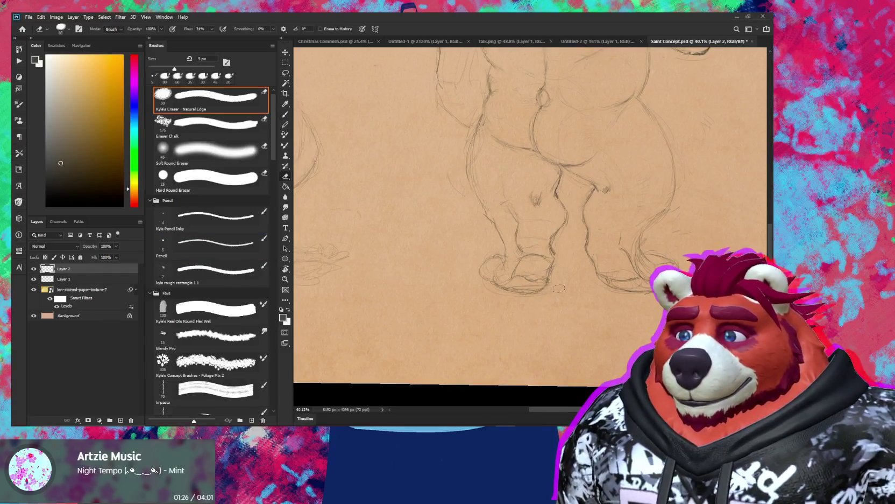
{"action": "key", "text": "b"}
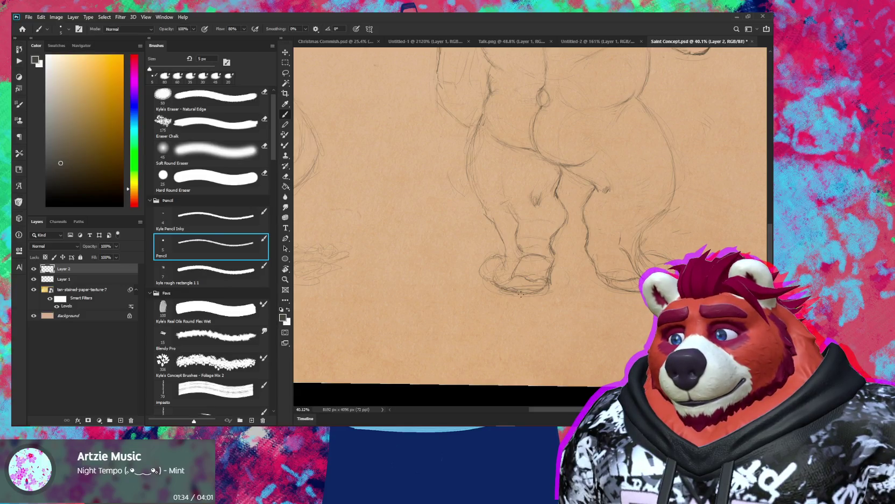
{"action": "key", "text": "e"}
{"action": "left_click_drag", "start_coordinate": [541, 289], "coordinate": [520, 284]}
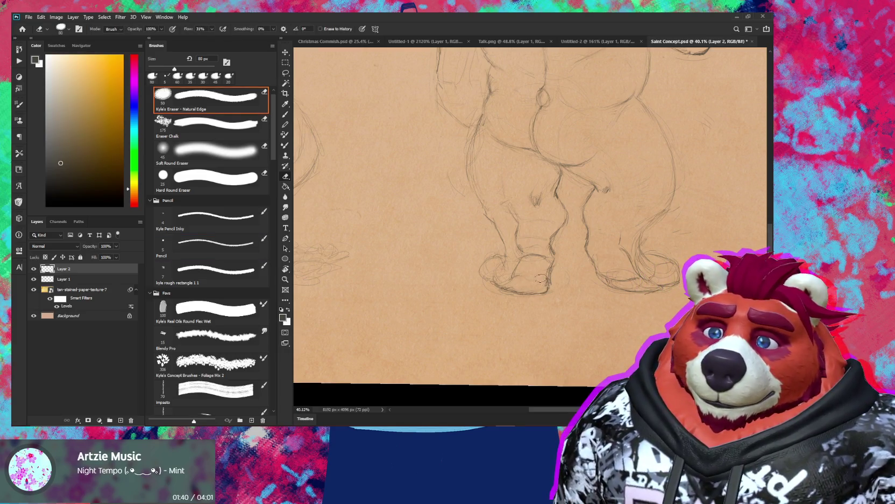
{"action": "key", "text": "b"}
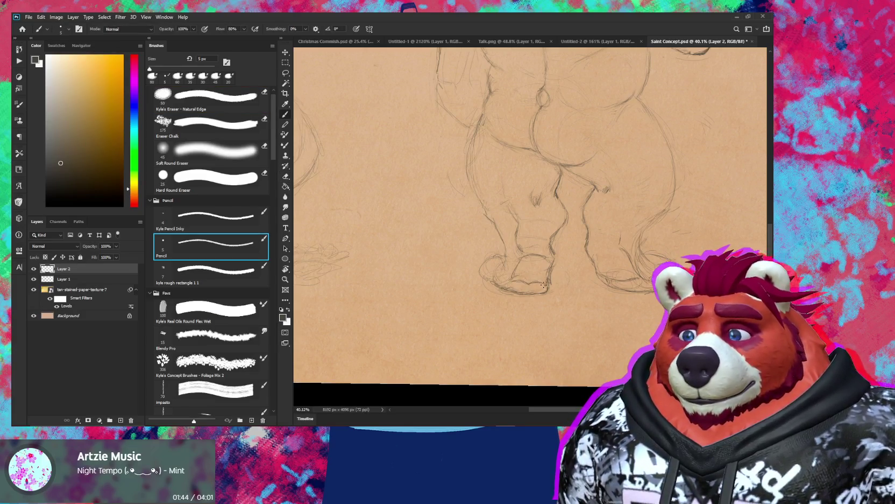
{"action": "key", "text": "e"}
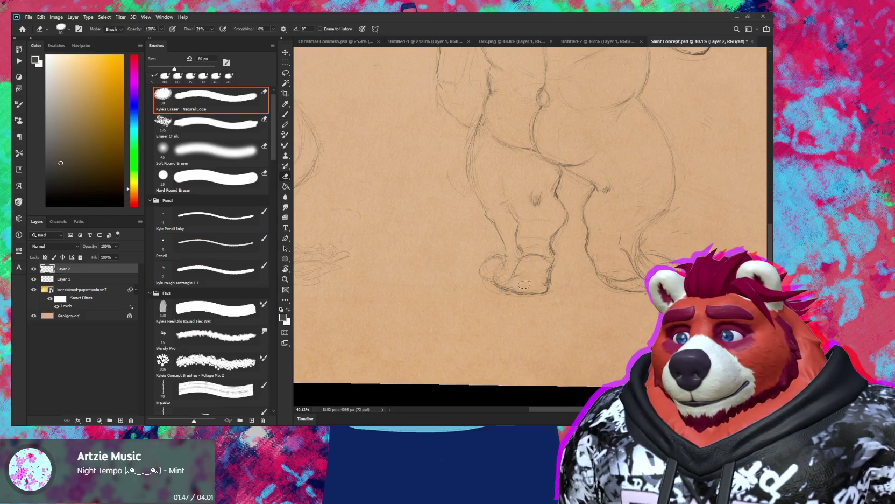
{"action": "key", "text": "b"}
{"action": "key", "text": "e"}
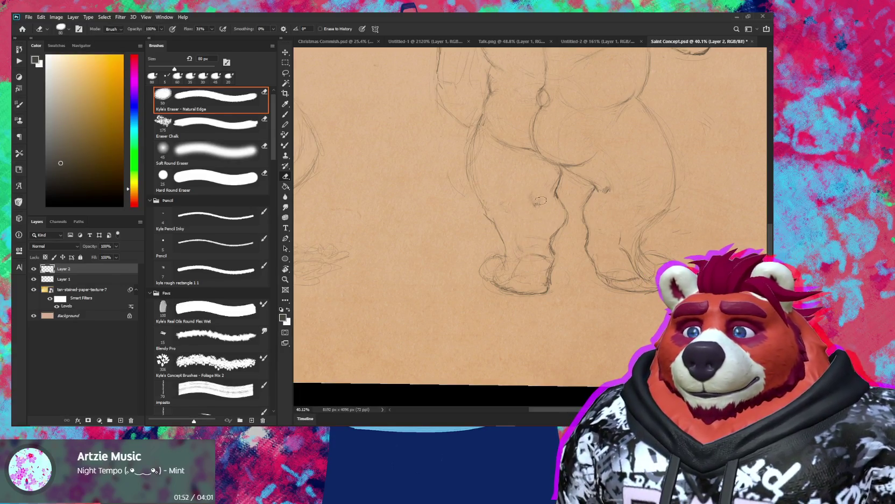
{"action": "key", "text": "b"}
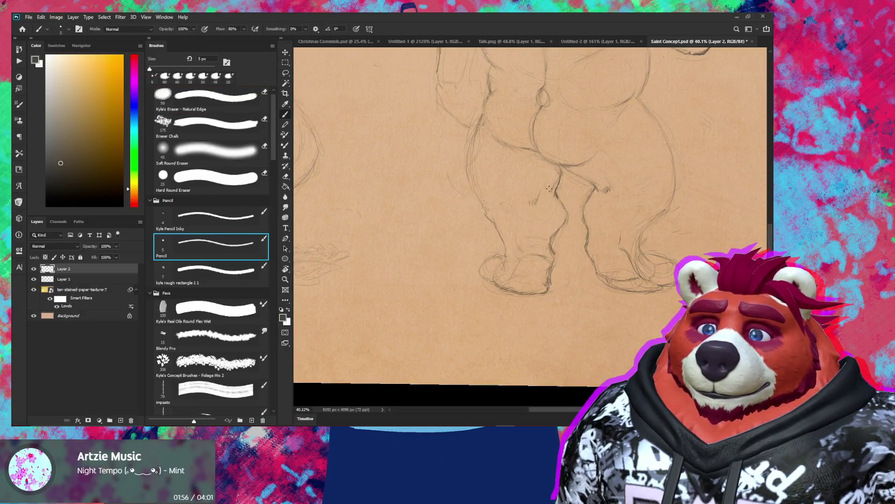
- Zoom out to compare both figures, then add pencil strokes to the back view's inner thighs
{"action": "key", "text": "z"}
{"action": "left_click", "coordinate": [549, 189], "text": "alt"}
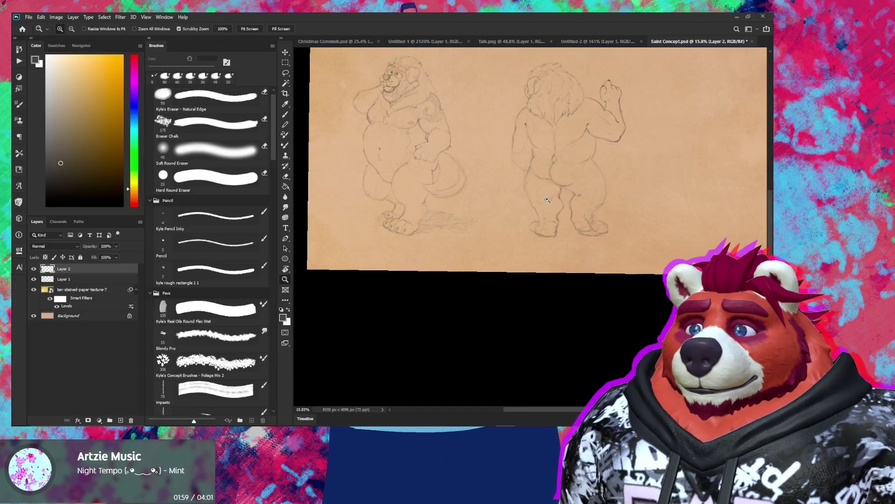
{"action": "scroll", "coordinate": [547, 199], "scroll_direction": "up", "scroll_amount": 5}
{"action": "key", "text": "b"}
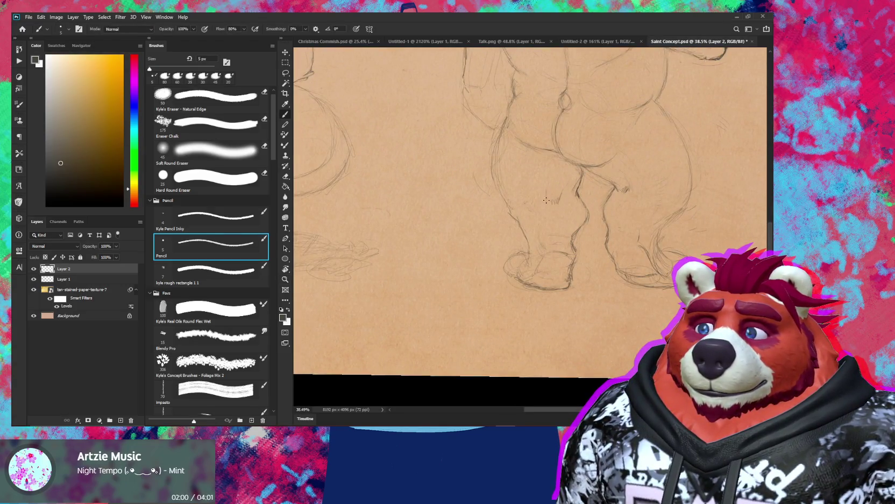
{"action": "scroll", "coordinate": [546, 191], "scroll_direction": "down", "scroll_amount": 4}
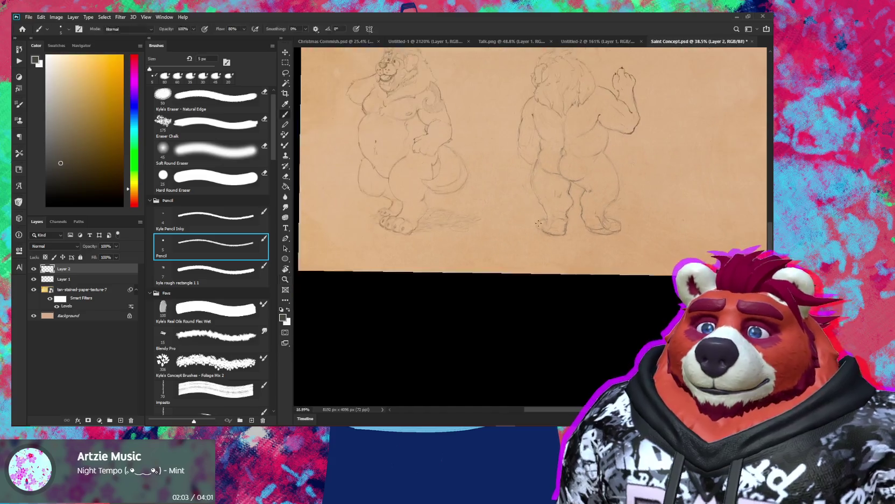
{"action": "key", "text": "e"}
{"action": "scroll", "coordinate": [584, 199], "scroll_direction": "up", "scroll_amount": 3}
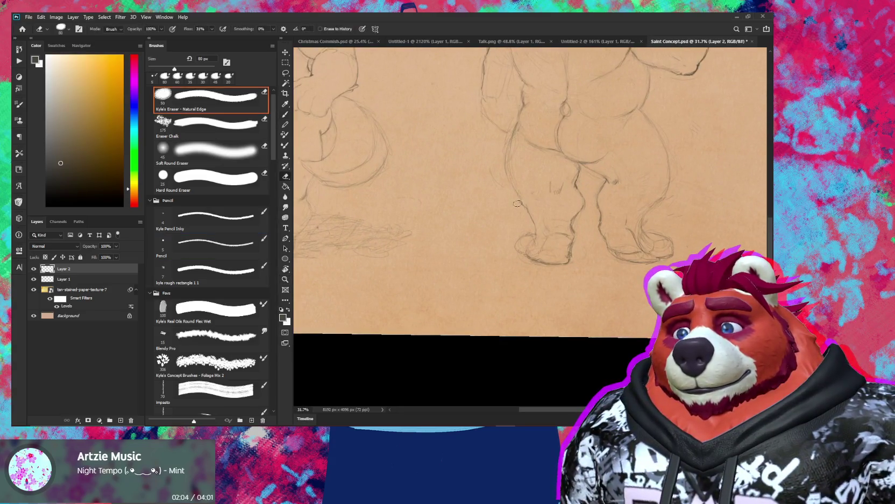
{"action": "key", "text": "b"}
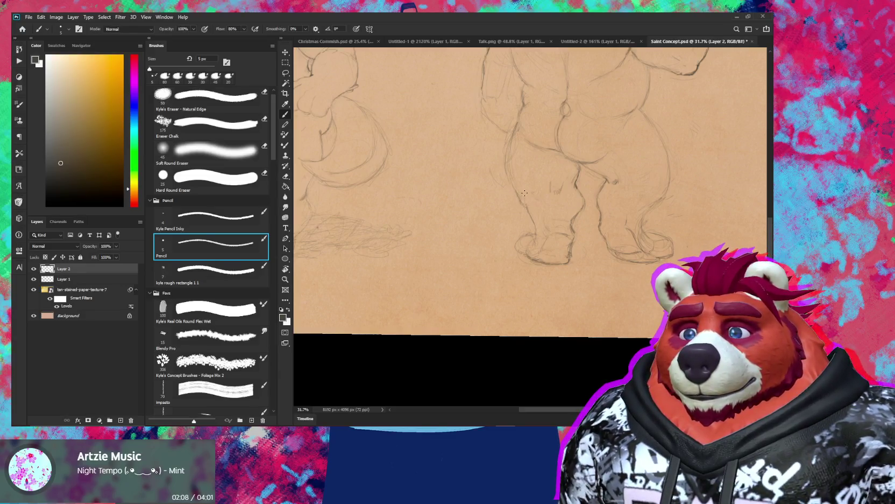
{"action": "key", "text": "z"}
{"action": "mouse_move", "coordinate": [571, 202]}
{"action": "left_mouse_down"}
{"action": "mouse_move", "coordinate": [543, 203]}
{"action": "mouse_move", "coordinate": [570, 203]}
{"action": "left_mouse_up"}
{"action": "key", "text": "e"}
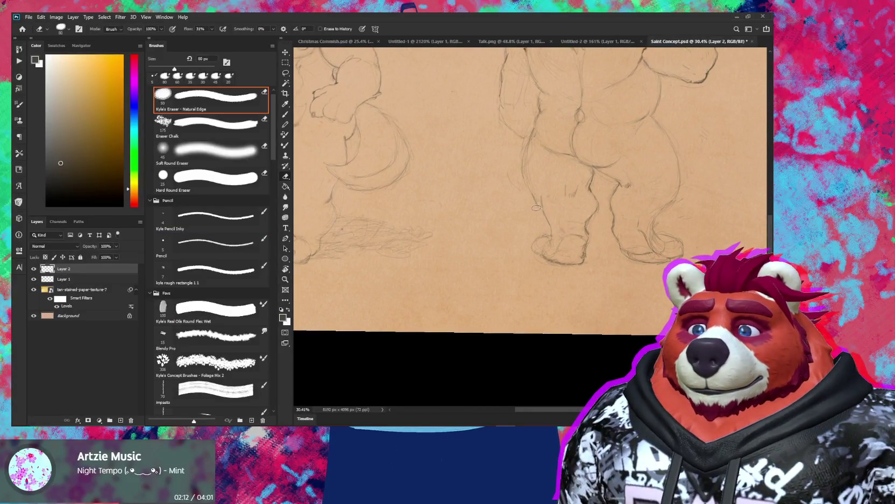
{"action": "key", "text": "b"}
- Zoom out to the whole paper and back in to refine the back view's knee creases
{"action": "key", "text": "z"}
{"action": "left_click_drag", "start_coordinate": [538, 203], "coordinate": [506, 203]}
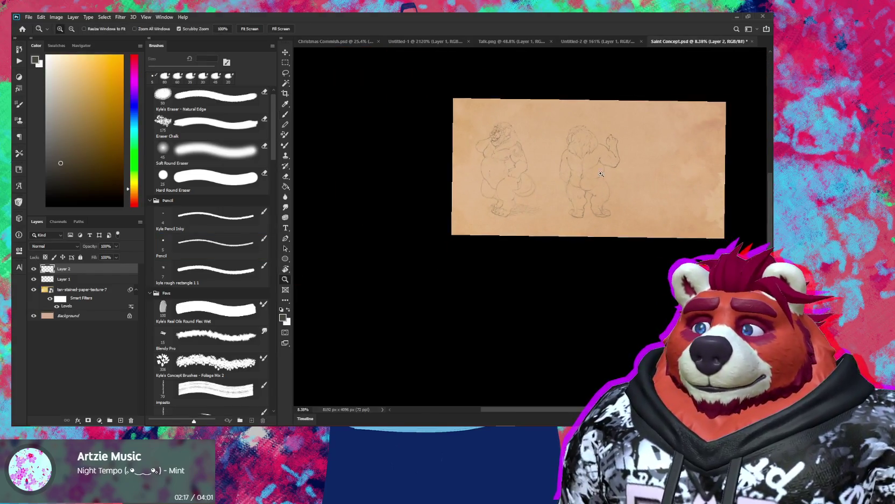
{"action": "left_click_drag", "start_coordinate": [601, 173], "coordinate": [635, 173]}
{"action": "key", "text": "e"}
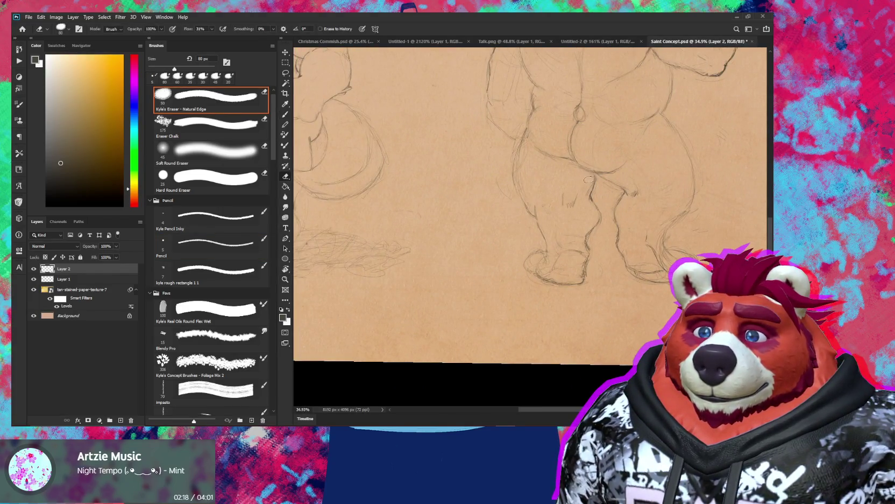
{"action": "key", "text": "b"}
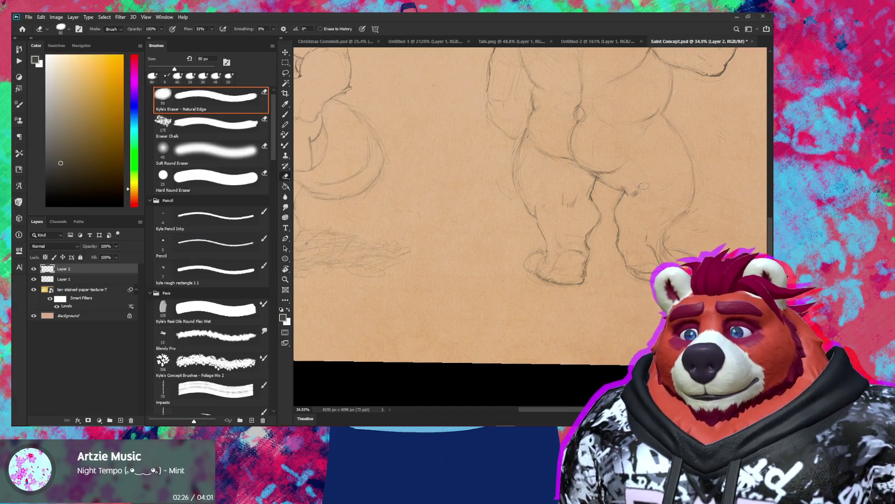
{"action": "key", "text": "z"}
{"action": "scroll", "coordinate": [625, 187], "scroll_direction": "down", "scroll_amount": 3}
{"action": "scroll", "coordinate": [625, 187], "scroll_direction": "up", "scroll_amount": 3}
{"action": "key", "text": "e"}
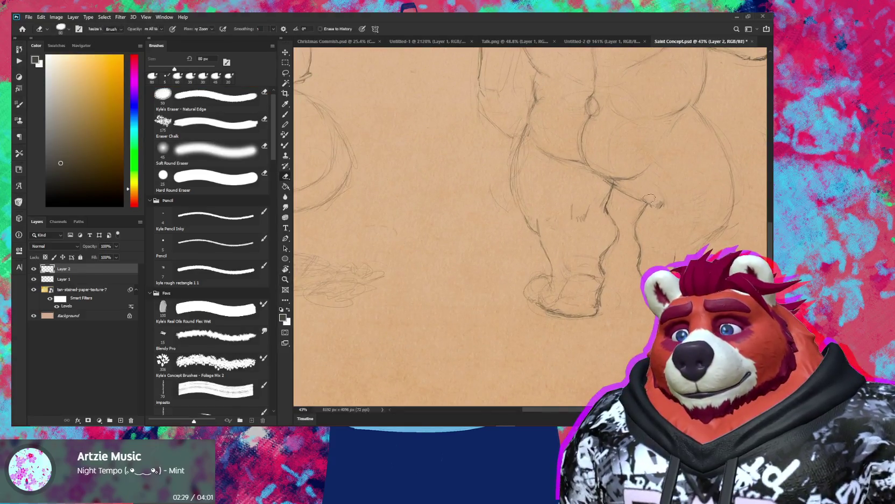
{"action": "key", "text": "b"}
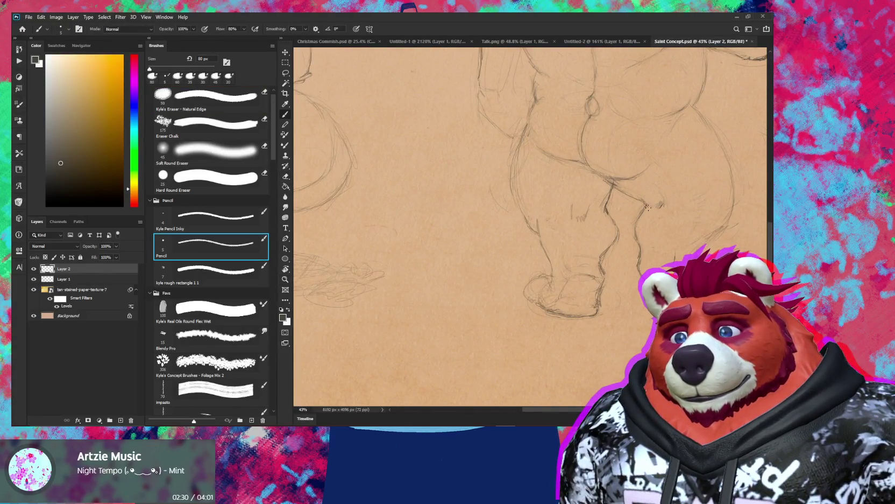
{"action": "key", "text": "z"}
{"action": "scroll", "coordinate": [695, 166], "scroll_direction": "down", "scroll_amount": 4}
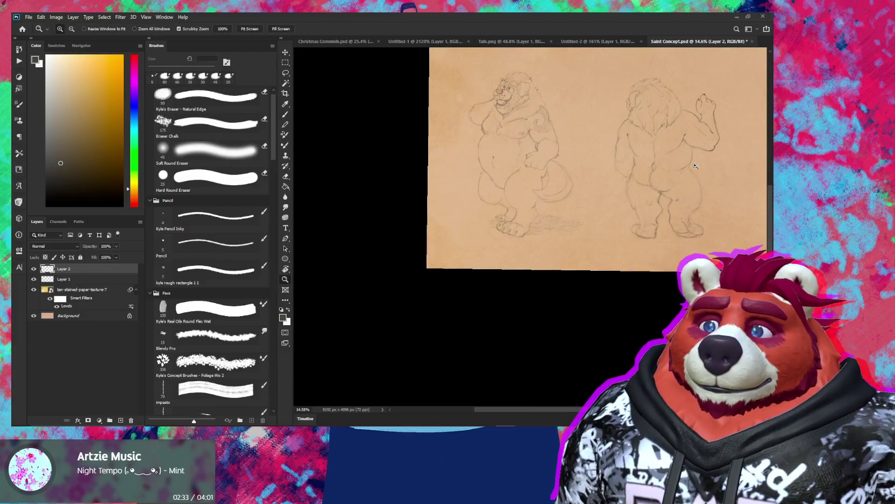
{"action": "left_click_drag", "start_coordinate": [696, 166], "coordinate": [658, 188]}
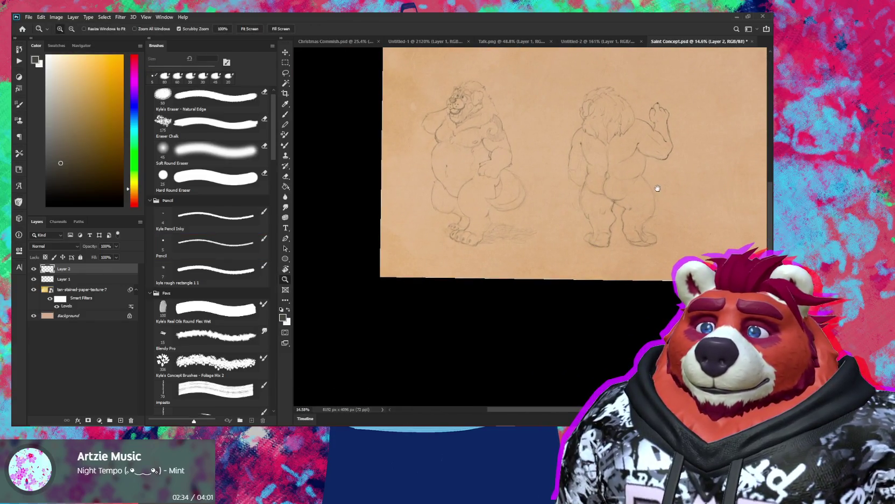
{"action": "scroll", "coordinate": [658, 188], "scroll_direction": "up", "scroll_amount": 4}
- Add 5 px pencil lines to the back view's hips and thighs, zooming out to compare both figures
{"action": "key", "text": "e"}
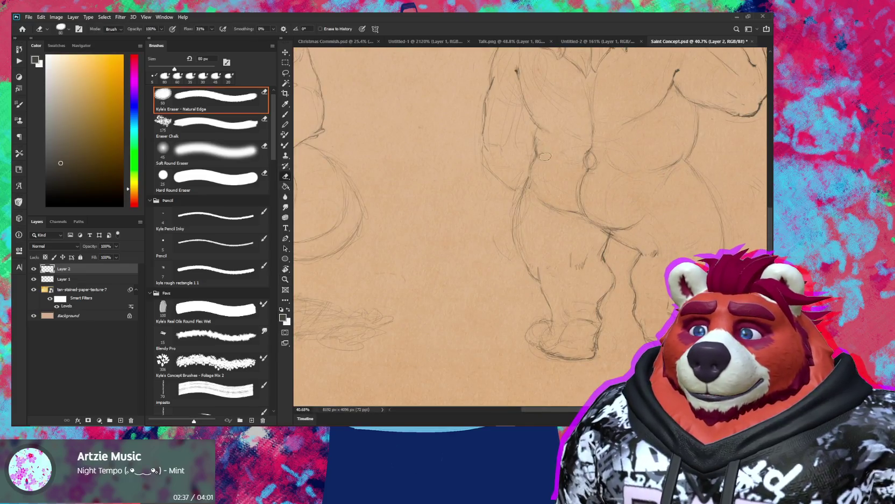
{"action": "key", "text": "b"}
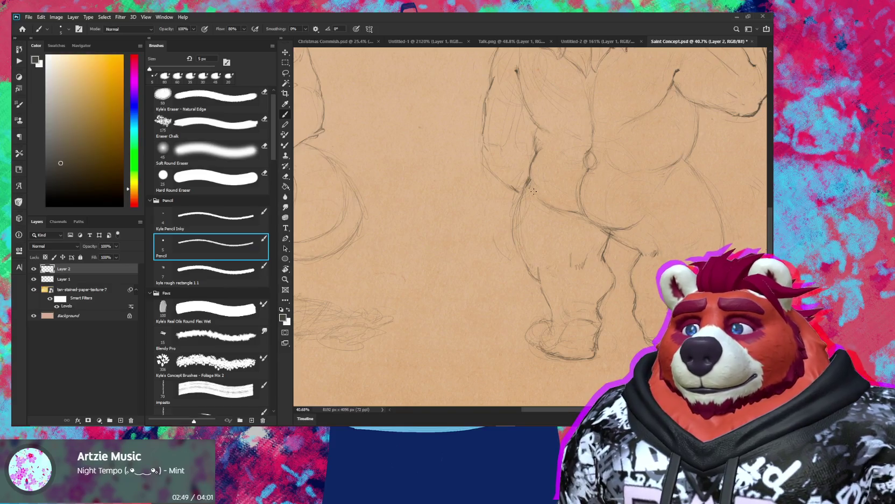
{"action": "key", "text": "z"}
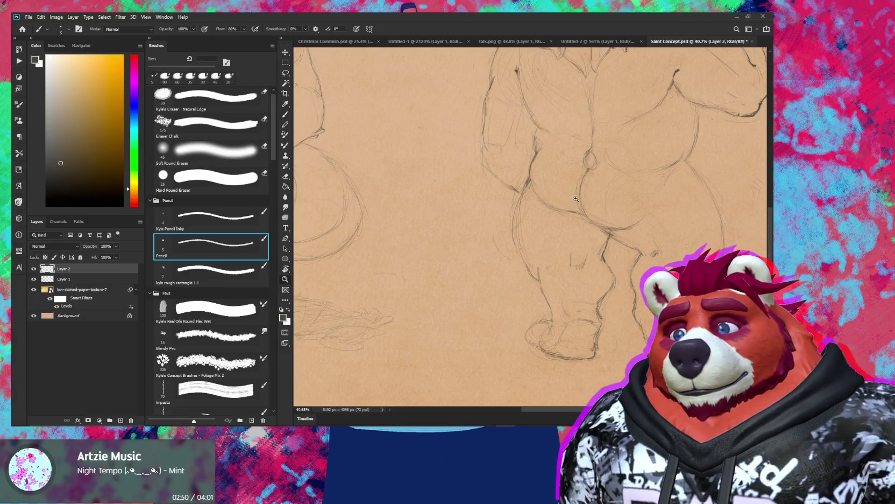
{"action": "left_click_drag", "start_coordinate": [584, 199], "coordinate": [544, 200]}
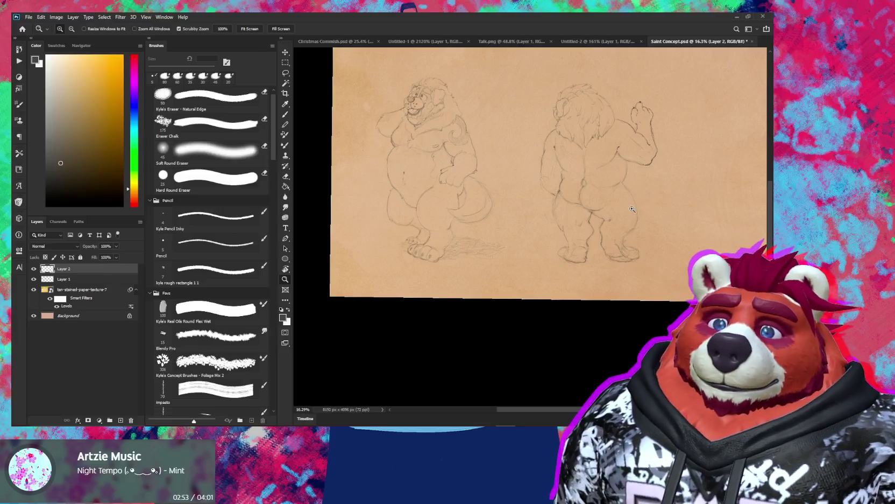
{"action": "left_click_drag", "start_coordinate": [600, 185], "coordinate": [640, 185]}
{"action": "key", "text": "b"}
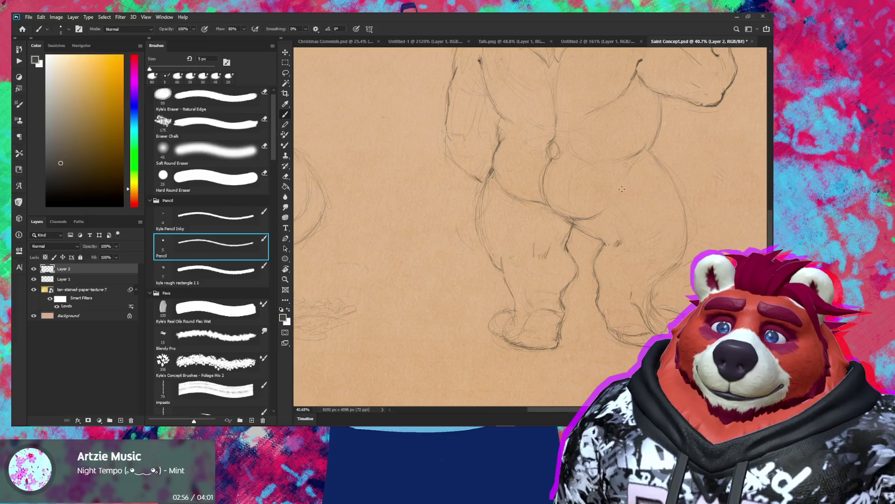
{"action": "scroll", "coordinate": [623, 194], "scroll_direction": "down", "scroll_amount": 5}
{"action": "key", "text": "e"}
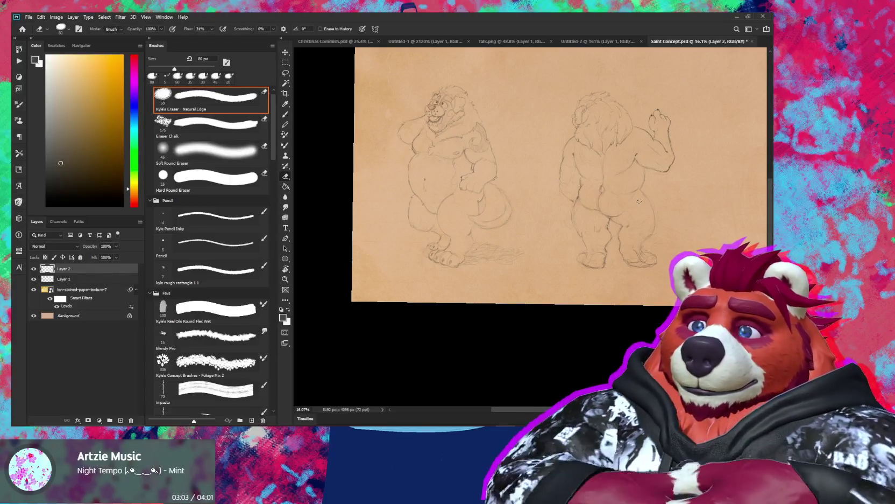
{"action": "left_click_drag", "start_coordinate": [601, 165], "coordinate": [579, 192]}
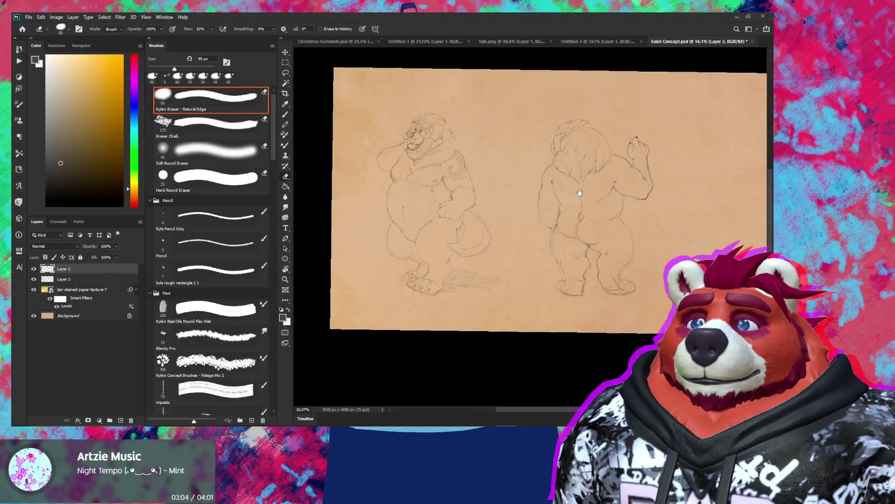
- Erase stray strokes on the back-view torso with Kyle's Natural Edge eraser, then zoom out
{"action": "scroll", "coordinate": [580, 192], "scroll_direction": "up", "scroll_amount": 3}
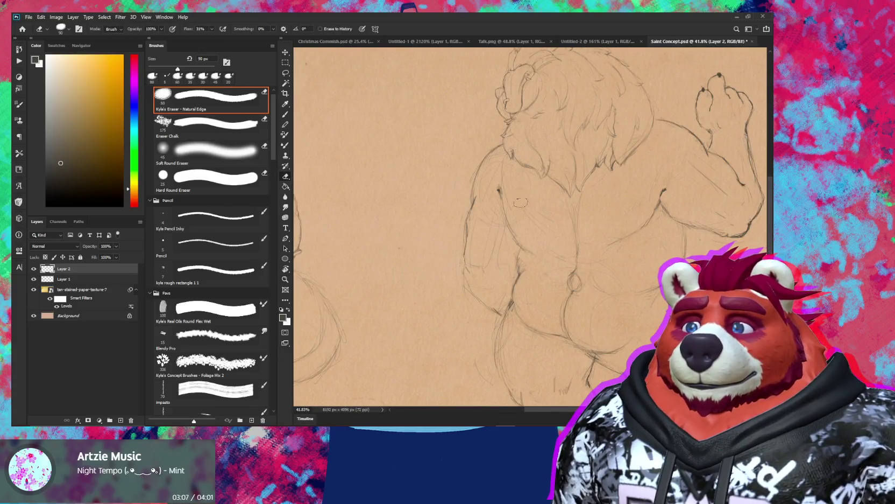
{"action": "left_click_drag", "start_coordinate": [509, 190], "coordinate": [493, 221]}
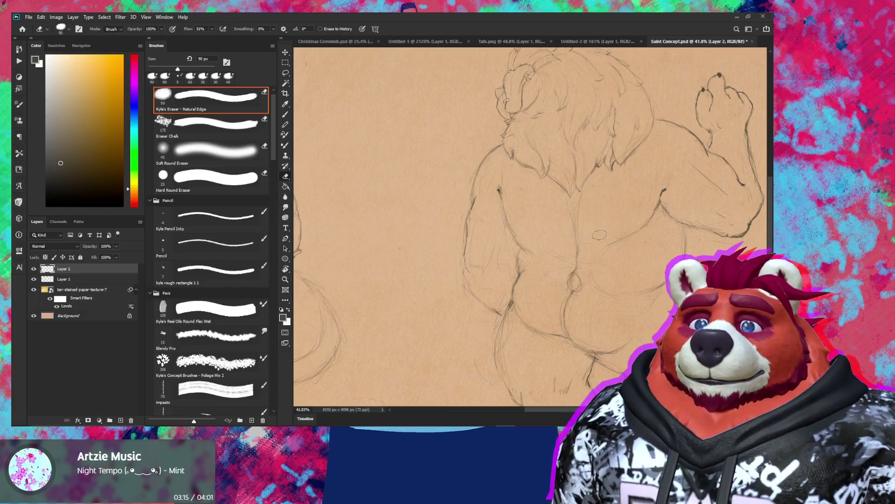
{"action": "scroll", "coordinate": [576, 240], "scroll_direction": "right", "scroll_amount": 5}
{"action": "scroll", "coordinate": [599, 250], "scroll_direction": "up", "scroll_amount": 2}
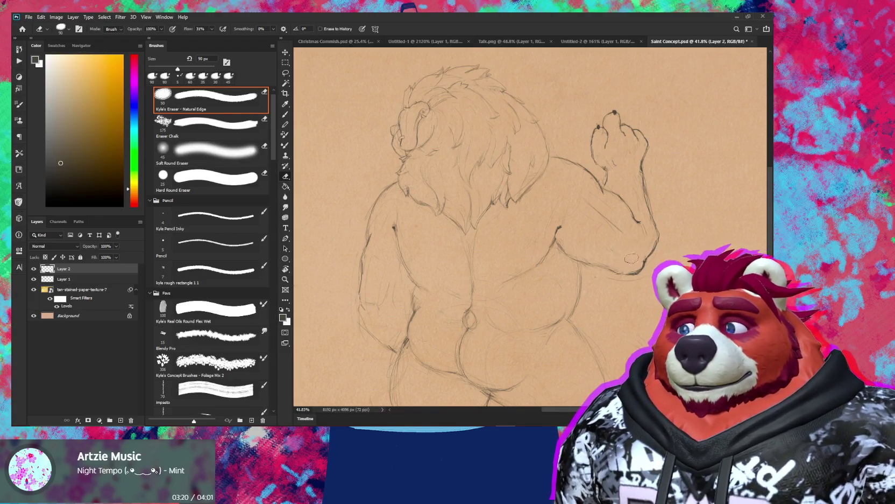
{"action": "mouse_move", "coordinate": [641, 255]}
{"action": "left_mouse_down"}
{"action": "mouse_move", "coordinate": [603, 256]}
{"action": "mouse_move", "coordinate": [633, 242]}
{"action": "mouse_move", "coordinate": [678, 245]}
{"action": "left_mouse_up"}
{"action": "key", "text": "b"}
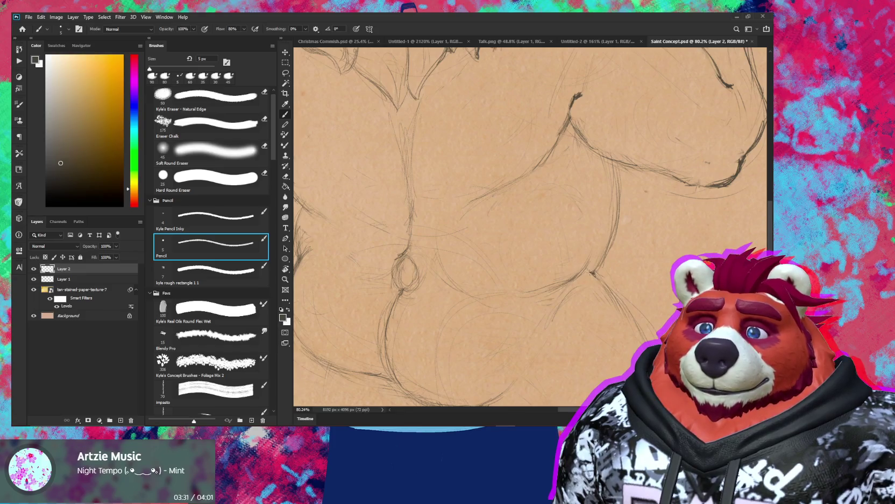
- Darken the back view's buttock and thigh creases, rotating the canvas to comfortable angles
{"action": "key", "text": "e"}
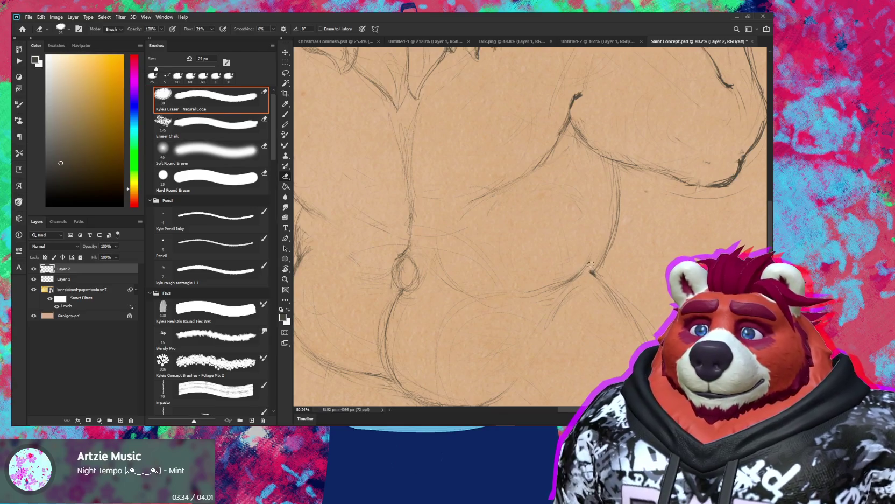
{"action": "key", "text": "r"}
{"action": "mouse_move", "coordinate": [589, 268]}
{"action": "left_mouse_down"}
{"action": "mouse_move", "coordinate": [623, 320]}
{"action": "mouse_move", "coordinate": [603, 307]}
{"action": "left_mouse_up"}
{"action": "key", "text": "b"}
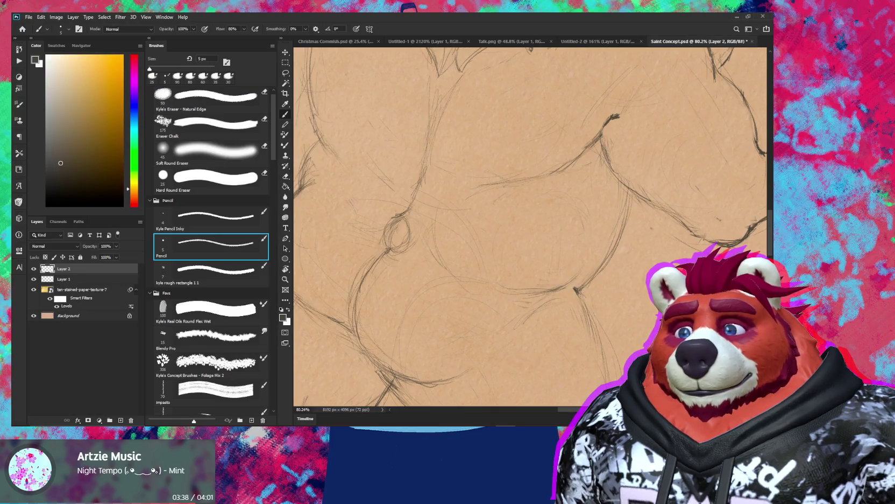
{"action": "scroll", "coordinate": [578, 206], "scroll_direction": "down", "scroll_amount": 3}
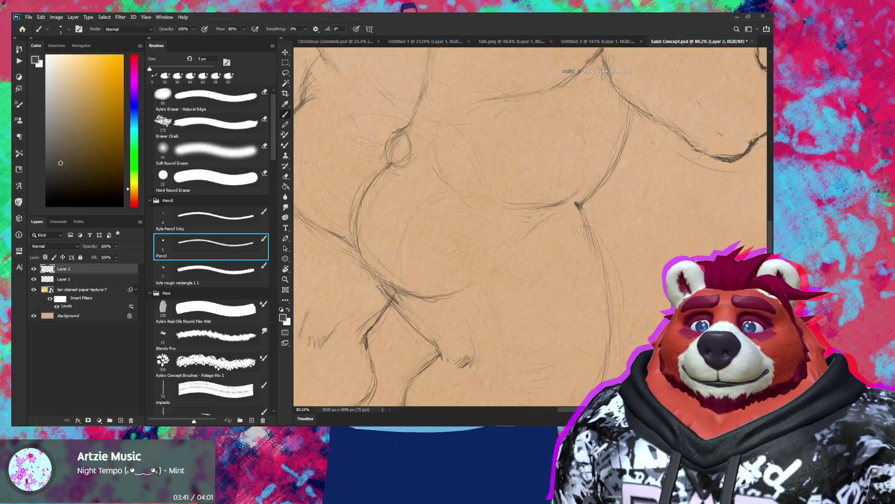
{"action": "key", "text": "e"}
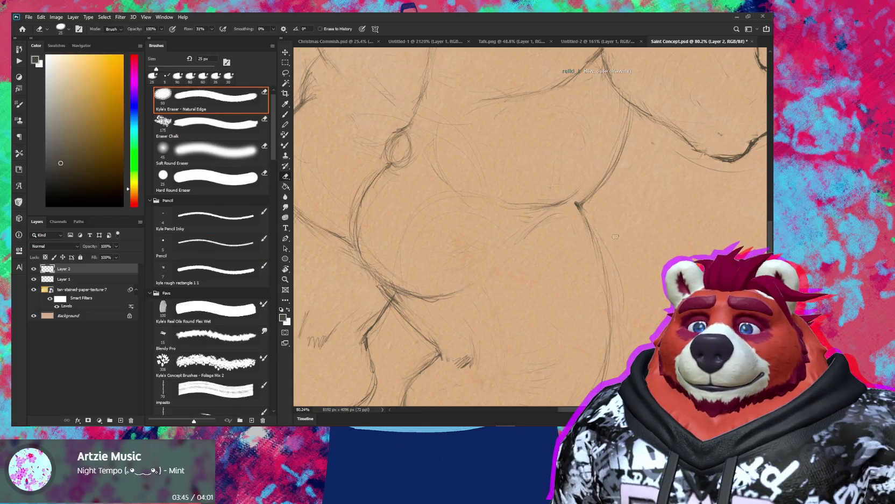
{"action": "key", "text": "r"}
{"action": "left_click_drag", "start_coordinate": [616, 235], "coordinate": [498, 183]}
{"action": "key", "text": "b"}
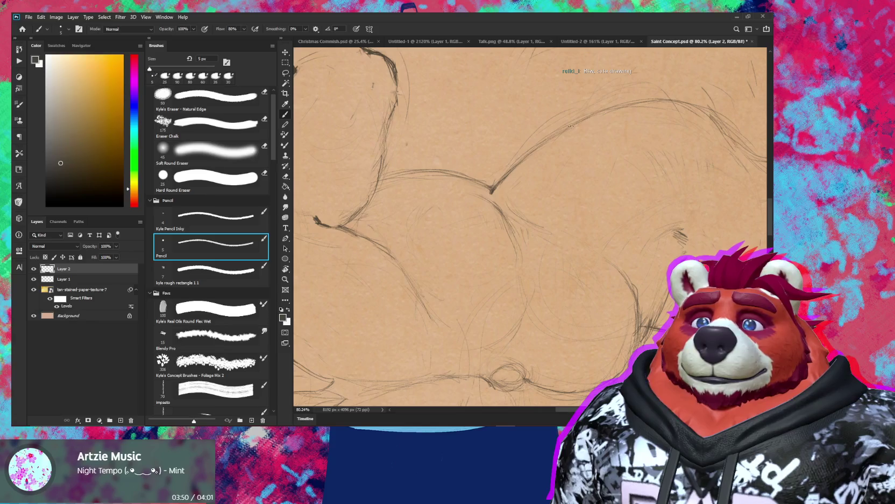
- Zoom out to check the whole back-view figure, then zoom into its knees and legs
{"action": "mouse_move", "coordinate": [571, 143]}
{"action": "left_mouse_down"}
{"action": "mouse_move", "coordinate": [591, 306]}
{"action": "mouse_move", "coordinate": [540, 295]}
{"action": "left_mouse_up"}
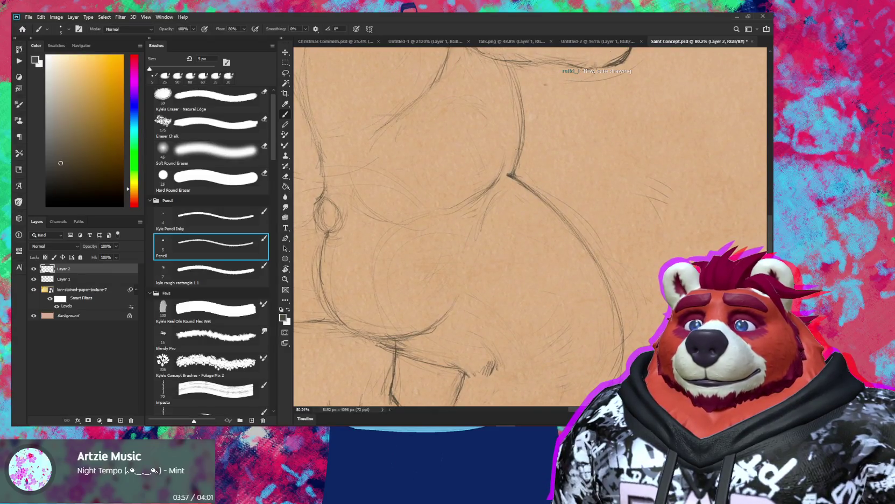
{"action": "key", "text": "z"}
{"action": "mouse_move", "coordinate": [592, 226]}
{"action": "left_mouse_down"}
{"action": "mouse_move", "coordinate": [557, 227]}
{"action": "mouse_move", "coordinate": [577, 230]}
{"action": "left_mouse_up"}
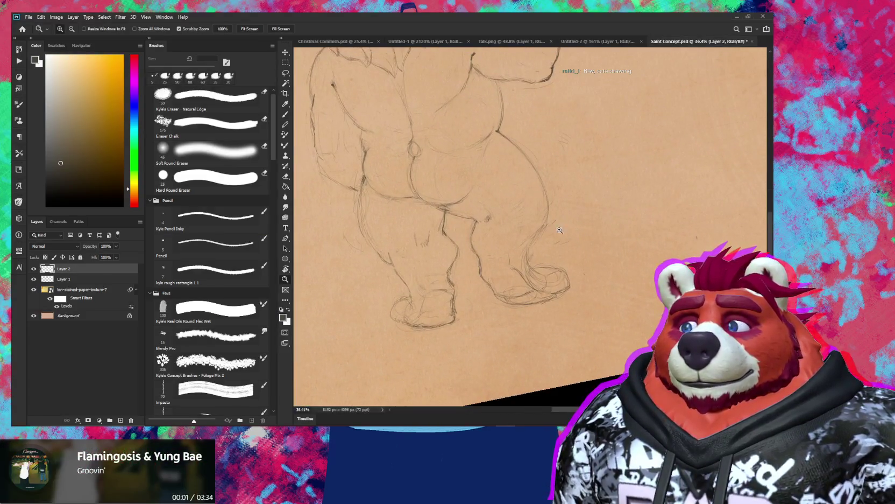
{"action": "mouse_move", "coordinate": [474, 223]}
{"action": "left_mouse_down"}
{"action": "mouse_move", "coordinate": [484, 201]}
{"action": "mouse_move", "coordinate": [556, 160]}
{"action": "left_mouse_up"}
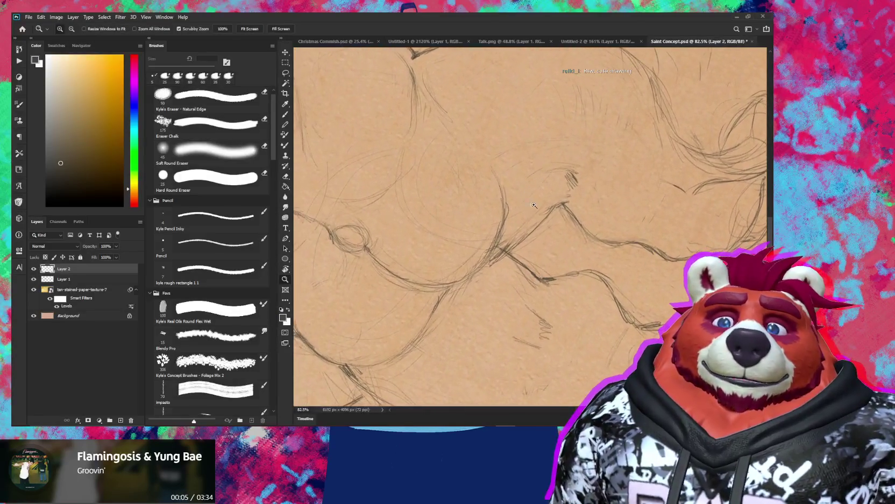
- Lighten faint pencil strokes near the back view's hip, thigh and hip crease
{"action": "left_click", "coordinate": [211, 245]}
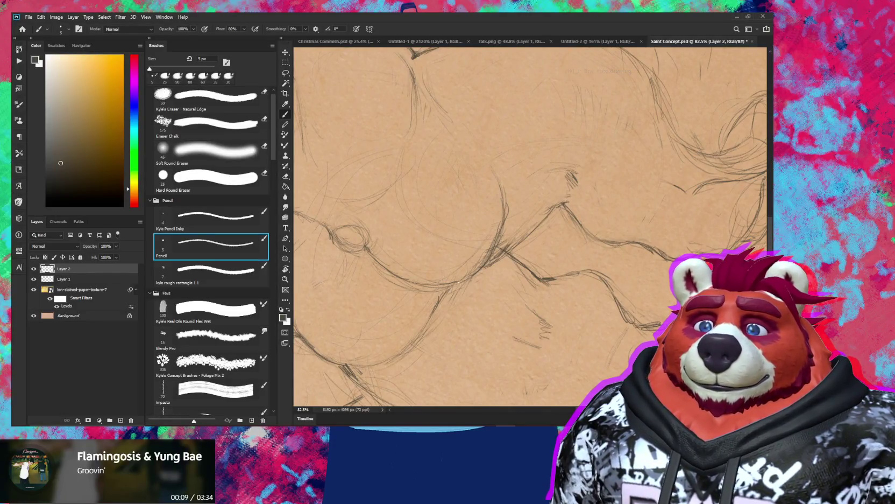
{"action": "key", "text": "e"}
{"action": "left_click_drag", "start_coordinate": [486, 230], "coordinate": [489, 242]}
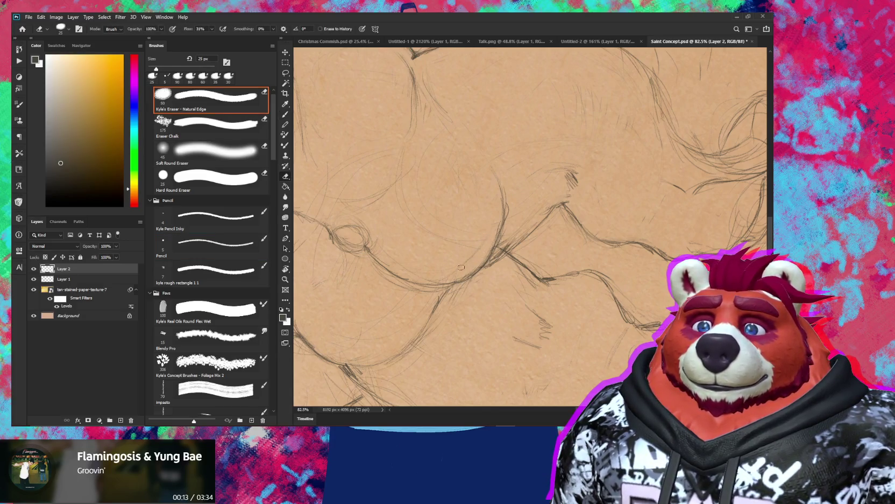
{"action": "left_click_drag", "start_coordinate": [493, 236], "coordinate": [476, 265]}
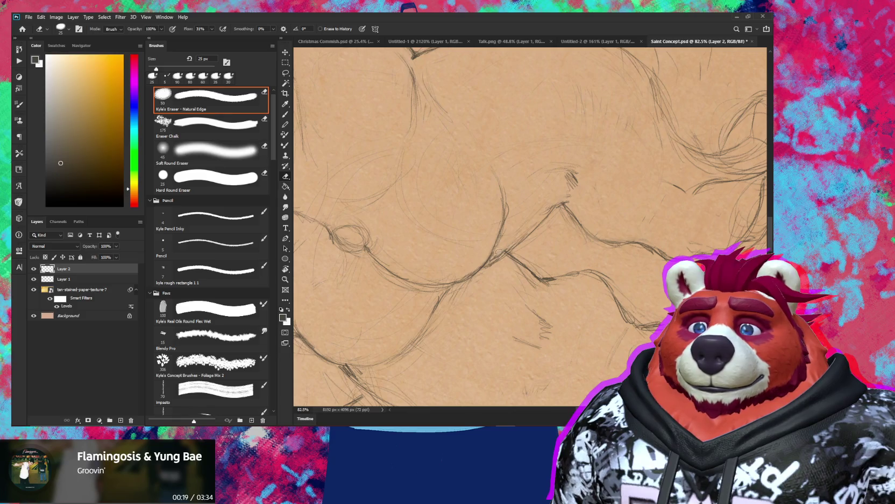
{"action": "left_click_drag", "start_coordinate": [509, 246], "coordinate": [507, 248]}
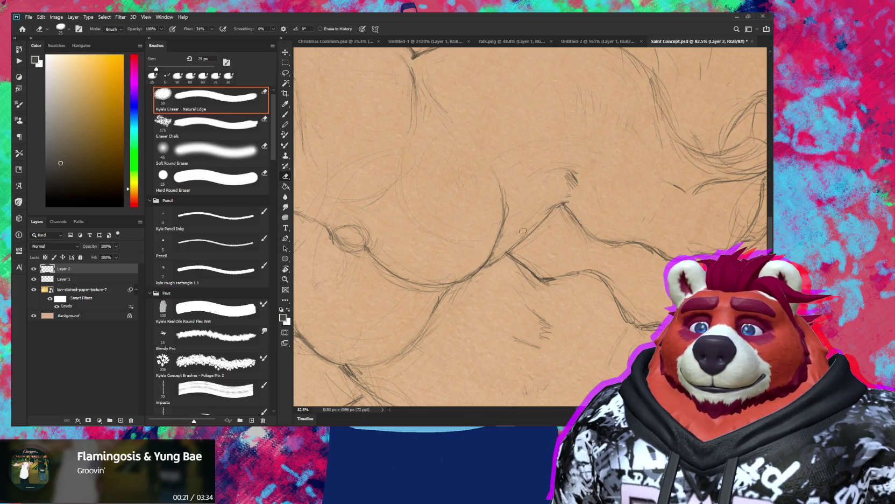
- Tilt the canvas and rework the hip lines with pencil and eraser
{"action": "key", "text": "r"}
{"action": "mouse_move", "coordinate": [510, 225]}
{"action": "left_mouse_down"}
{"action": "mouse_move", "coordinate": [554, 242]}
{"action": "mouse_move", "coordinate": [557, 233]}
{"action": "left_mouse_up"}
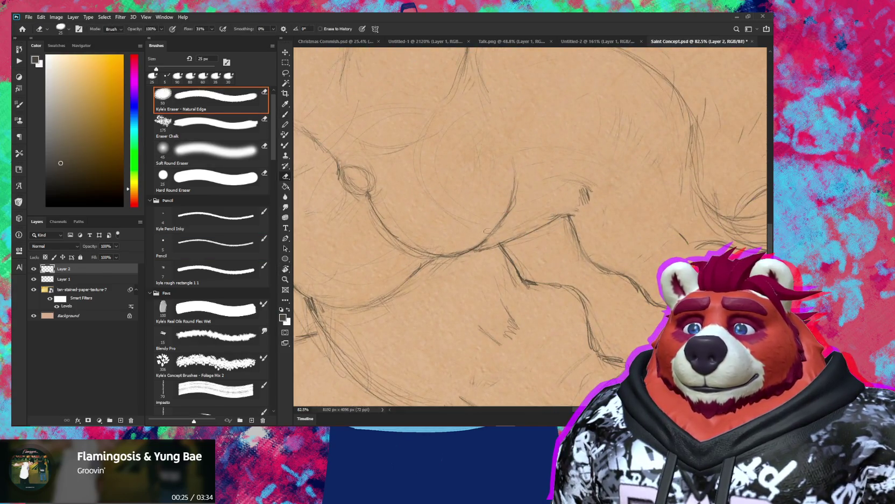
{"action": "key", "text": "b"}
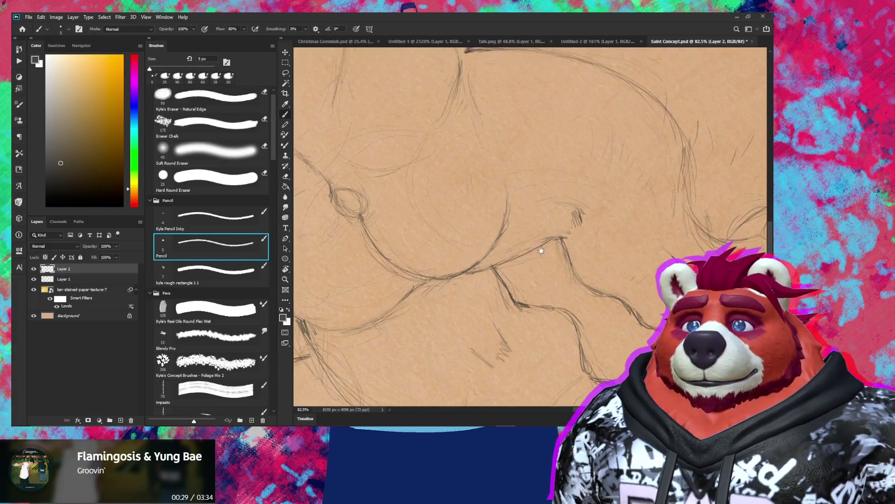
{"action": "scroll", "coordinate": [516, 216], "scroll_direction": "up", "scroll_amount": 2}
{"action": "key", "text": "e"}
{"action": "left_click_drag", "start_coordinate": [524, 215], "coordinate": [541, 176]}
{"action": "key", "text": "b"}
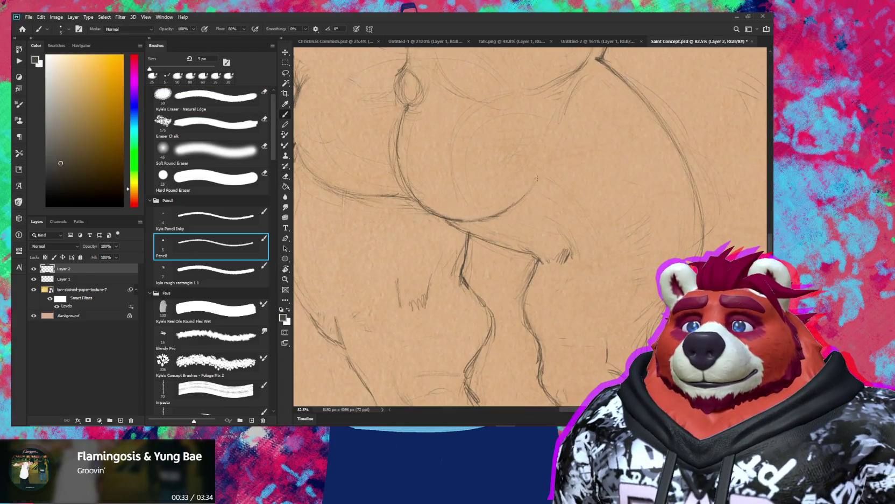
- Rotate the view toward another leg area and continue reworking its pencil lines
{"action": "key", "text": "r"}
{"action": "left_click_drag", "start_coordinate": [537, 178], "coordinate": [532, 184]}
{"action": "key", "text": "b"}
{"action": "key", "text": "e"}
{"action": "key", "text": "b"}
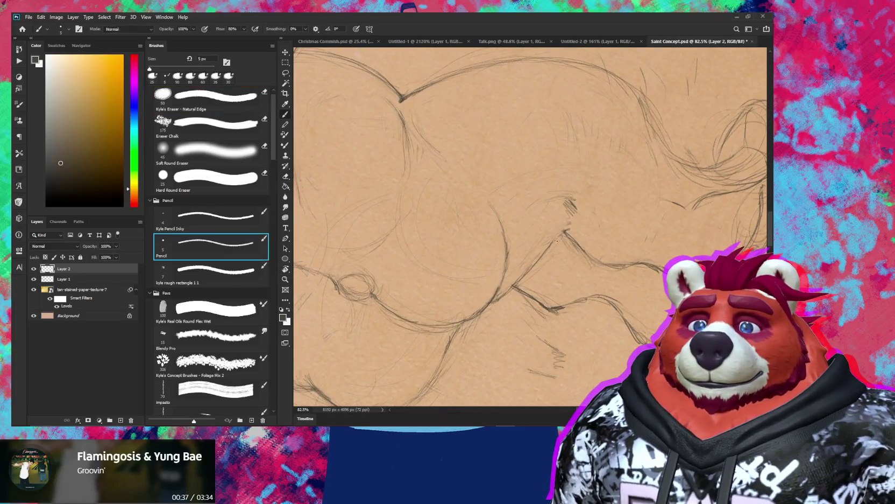
{"action": "key", "text": "r"}
{"action": "left_click", "coordinate": [619, 270]}
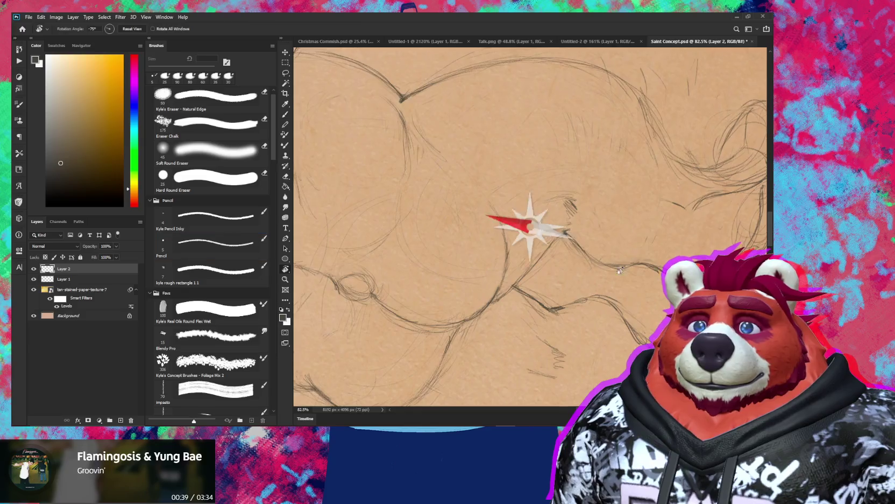
{"action": "left_click_drag", "start_coordinate": [619, 270], "coordinate": [597, 253]}
{"action": "left_click_drag", "start_coordinate": [495, 266], "coordinate": [590, 229]}
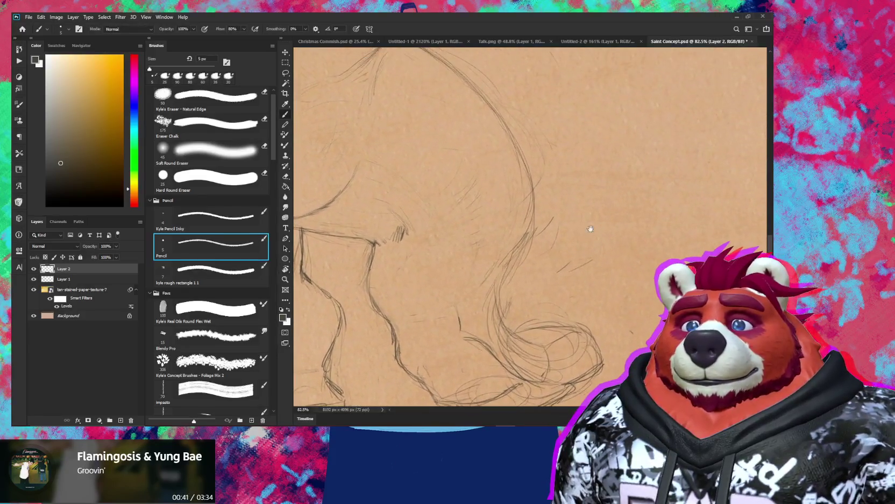
- Firm up the buttock curve and erase stray lines along the lower leg and body outline
{"action": "key", "text": "e"}
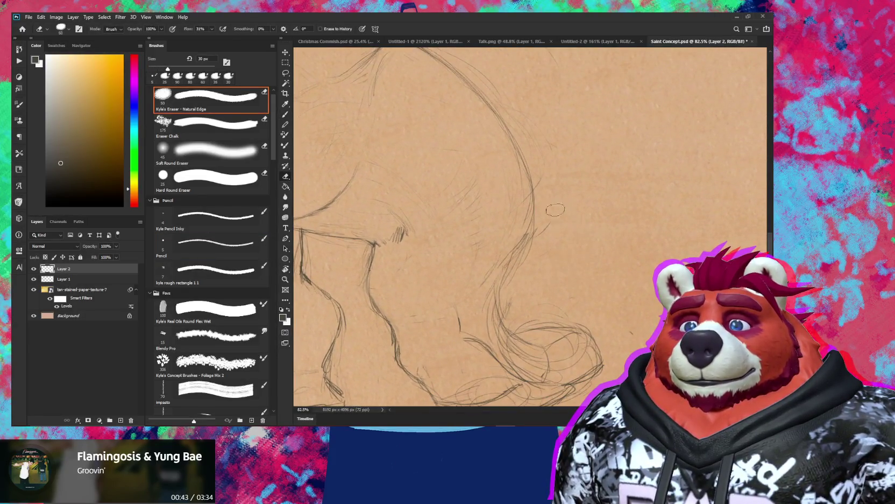
{"action": "key", "text": "b"}
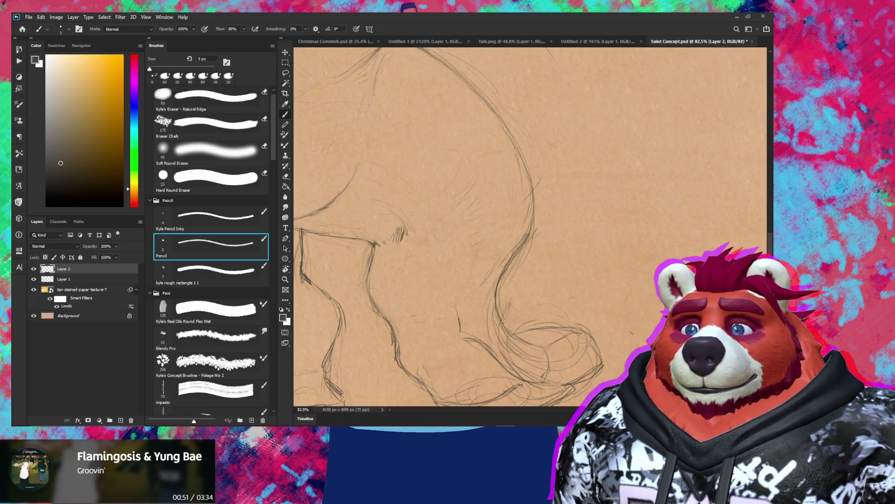
{"action": "left_click_drag", "start_coordinate": [532, 231], "coordinate": [555, 222]}
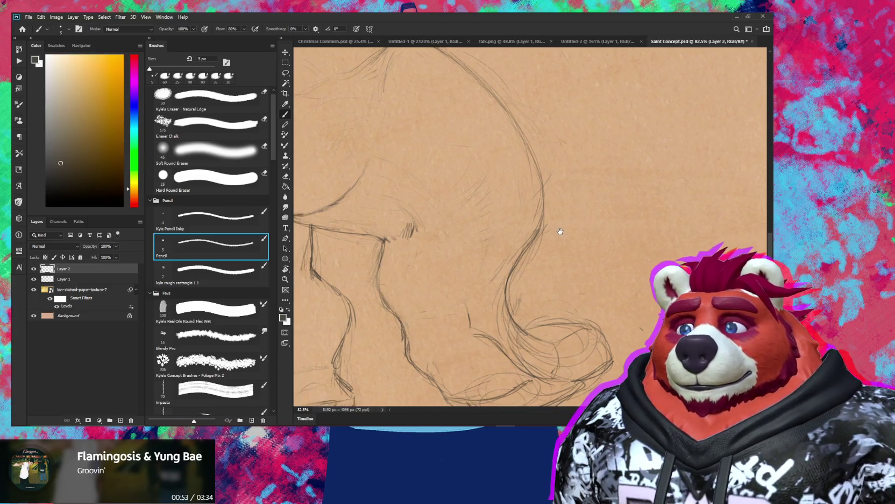
{"action": "key", "text": "e"}
{"action": "mouse_move", "coordinate": [525, 299]}
{"action": "left_mouse_down"}
{"action": "mouse_move", "coordinate": [500, 289]}
{"action": "mouse_move", "coordinate": [541, 339]}
{"action": "mouse_move", "coordinate": [537, 354]}
{"action": "left_mouse_up"}
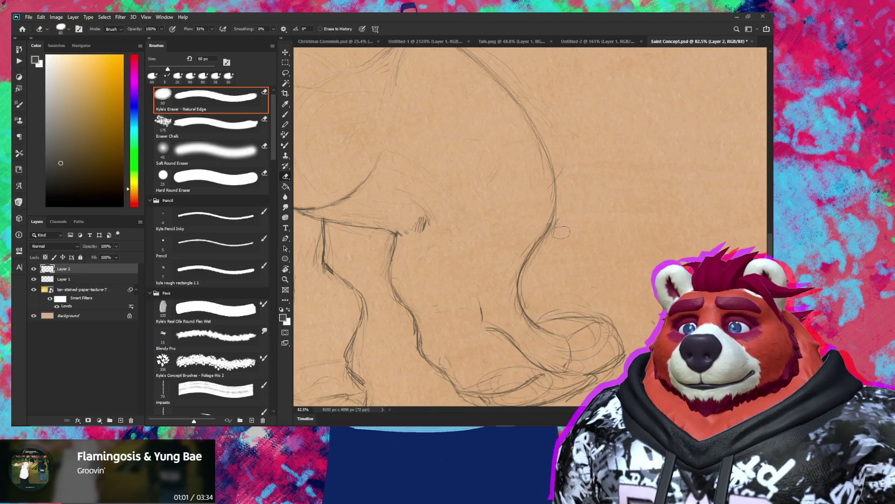
{"action": "left_click_drag", "start_coordinate": [574, 186], "coordinate": [606, 286]}
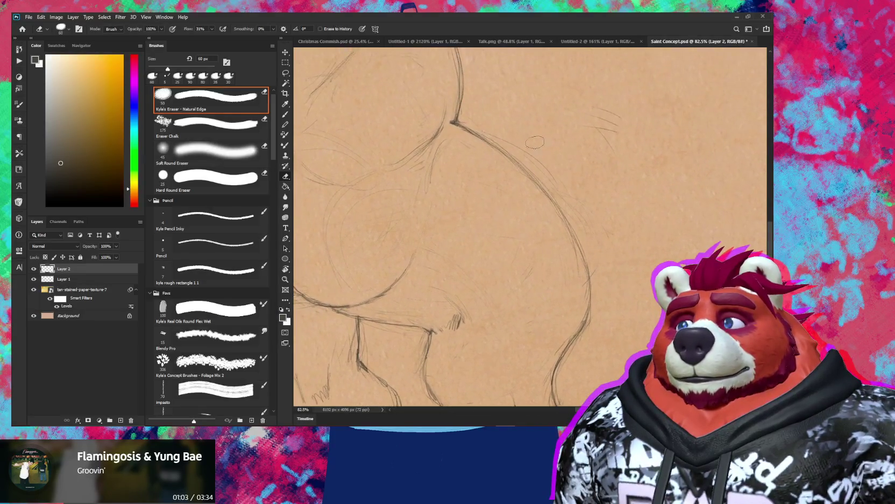
{"action": "left_click_drag", "start_coordinate": [583, 126], "coordinate": [608, 112]}
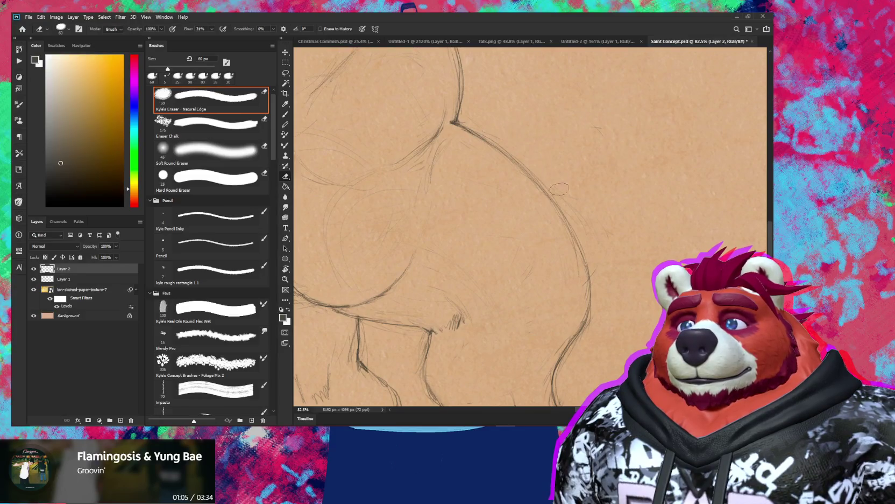
{"action": "key", "text": "b"}
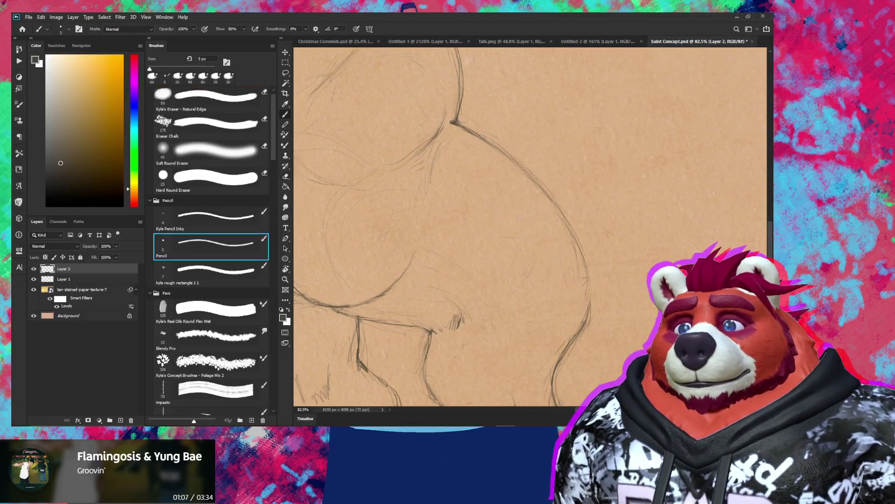
{"action": "left_click_drag", "start_coordinate": [595, 300], "coordinate": [677, 232]}
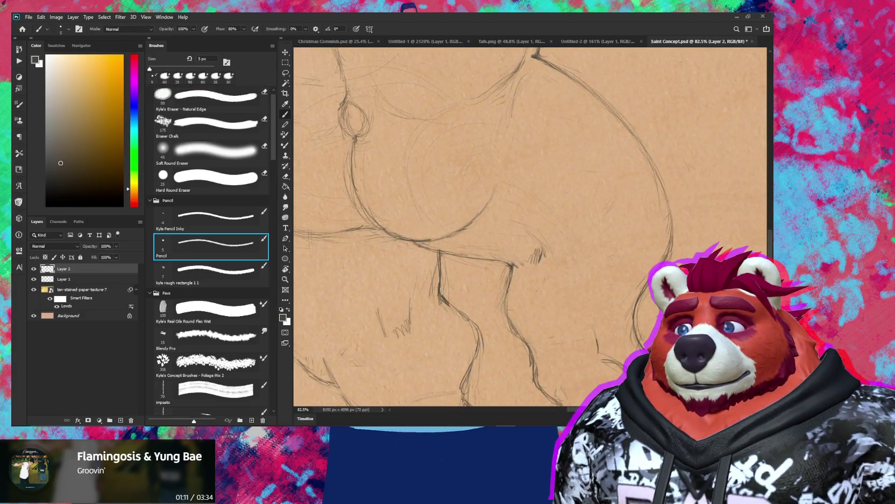
- Zoom out to 13.4% to see both figures, then zoom into the back view at 72.8% with the pencil
{"action": "key", "text": "z"}
{"action": "scroll", "coordinate": [551, 281], "scroll_direction": "down", "scroll_amount": 4}
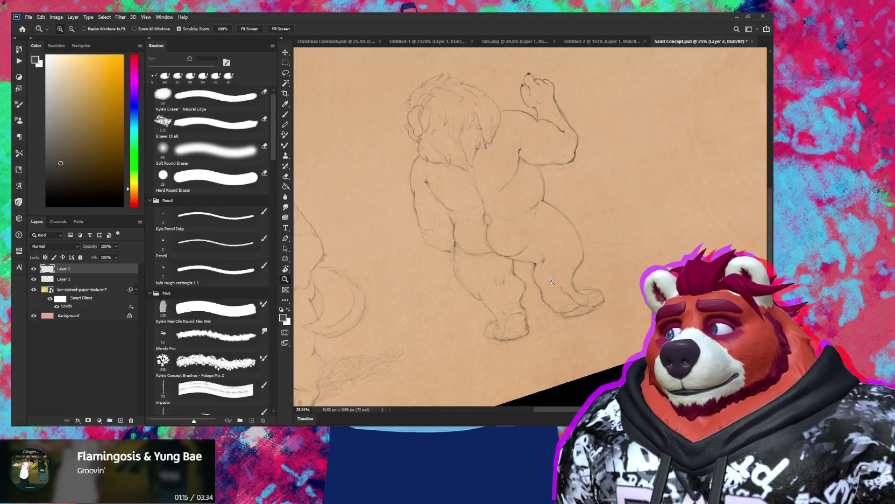
{"action": "left_click_drag", "start_coordinate": [551, 281], "coordinate": [548, 324]}
{"action": "scroll", "coordinate": [548, 324], "scroll_direction": "down", "scroll_amount": 2}
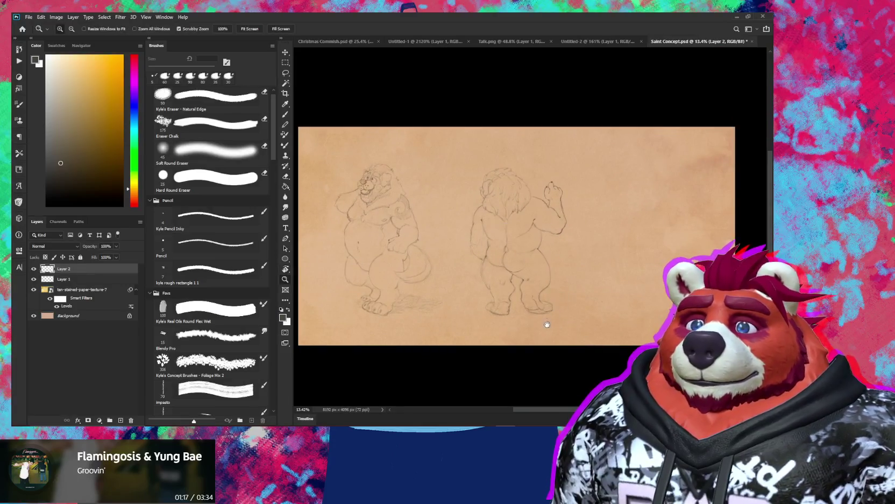
{"action": "left_click_drag", "start_coordinate": [517, 216], "coordinate": [520, 243]}
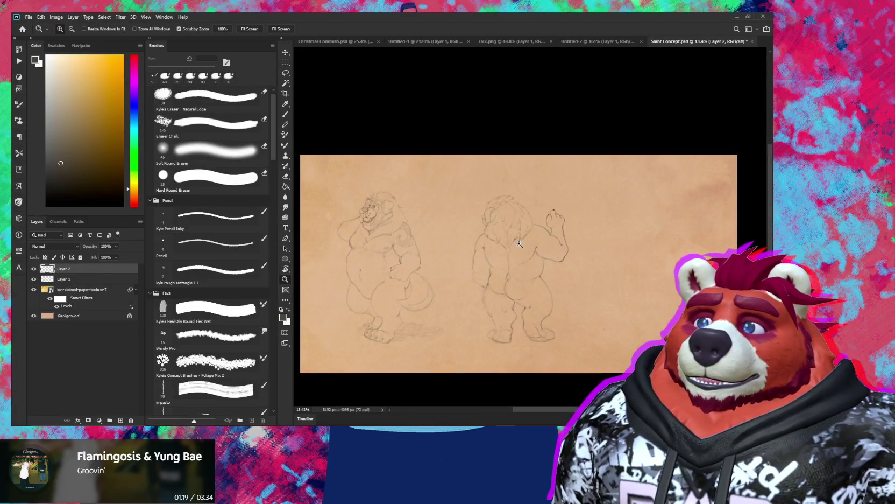
{"action": "scroll", "coordinate": [517, 245], "scroll_direction": "up", "scroll_amount": 2}
{"action": "scroll", "coordinate": [509, 251], "scroll_direction": "up", "scroll_amount": 2}
{"action": "scroll", "coordinate": [500, 256], "scroll_direction": "up", "scroll_amount": 2}
{"action": "key", "text": "b"}
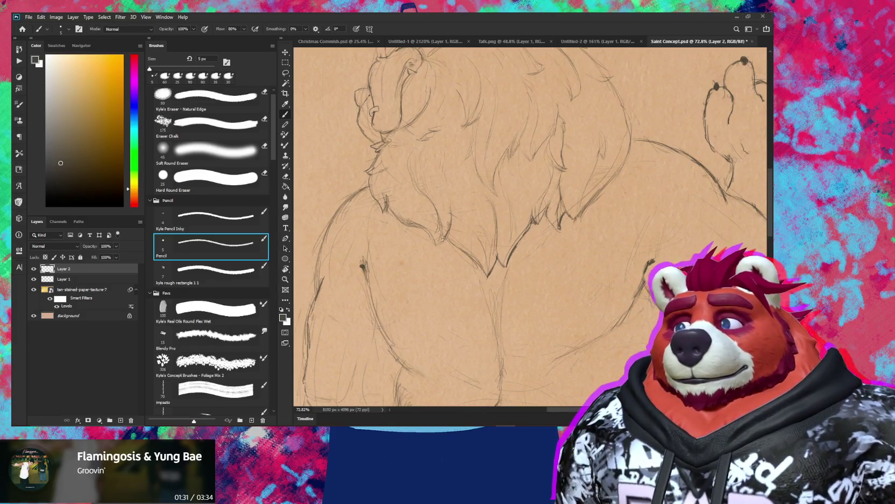
{"action": "key", "text": "e"}
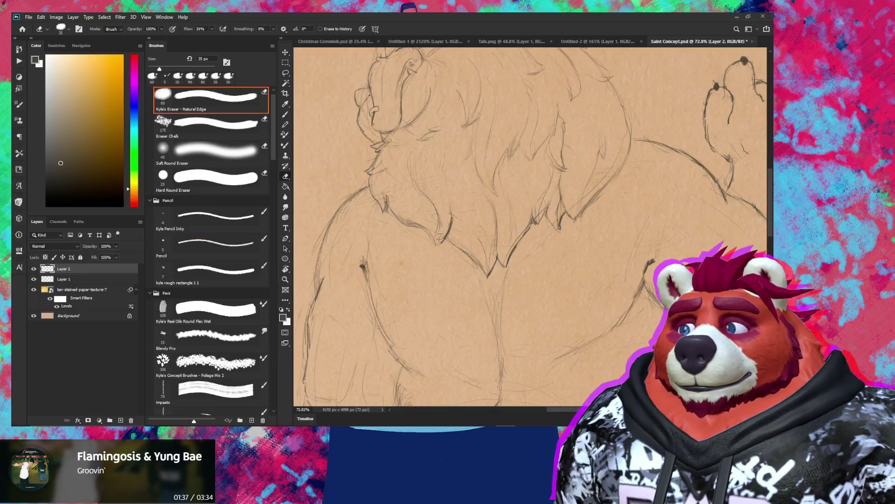
{"action": "key", "text": "b"}
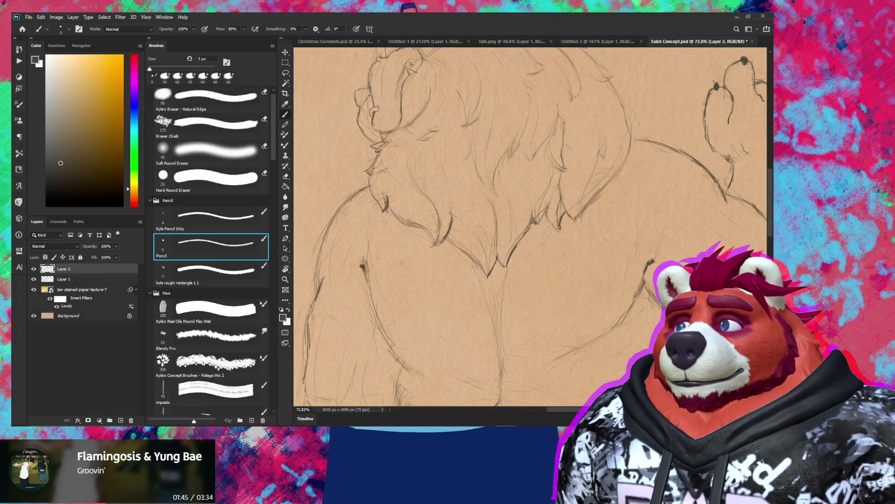
{"action": "mouse_move", "coordinate": [422, 193]}
{"action": "left_mouse_down"}
{"action": "mouse_move", "coordinate": [527, 220]}
{"action": "mouse_move", "coordinate": [556, 238]}
{"action": "left_mouse_up"}
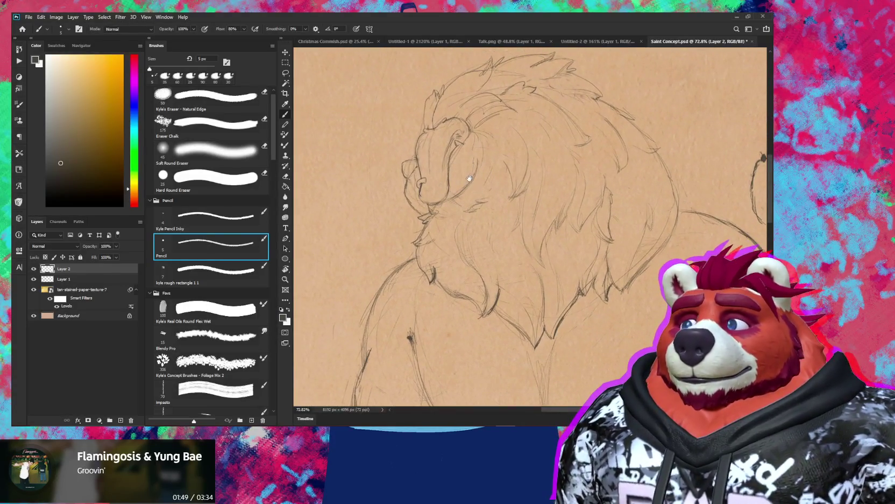
{"action": "mouse_move", "coordinate": [513, 175]}
{"action": "left_mouse_down"}
{"action": "mouse_move", "coordinate": [529, 210]}
{"action": "mouse_move", "coordinate": [532, 175]}
{"action": "mouse_move", "coordinate": [535, 184]}
{"action": "mouse_move", "coordinate": [498, 189]}
{"action": "left_mouse_up"}
- Zoom to about 138% and add pencil strokes along the back-view jaw, chin and forehead
{"action": "key", "text": "z"}
{"action": "key", "text": "b"}
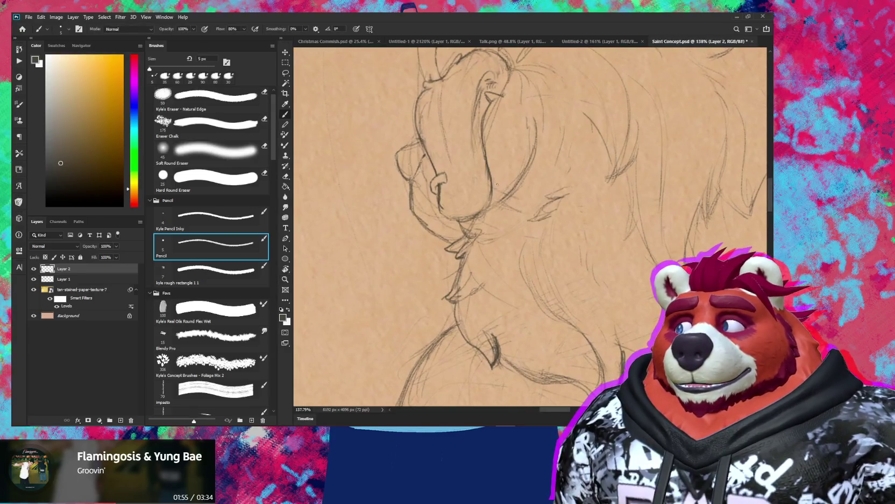
{"action": "key", "text": "e"}
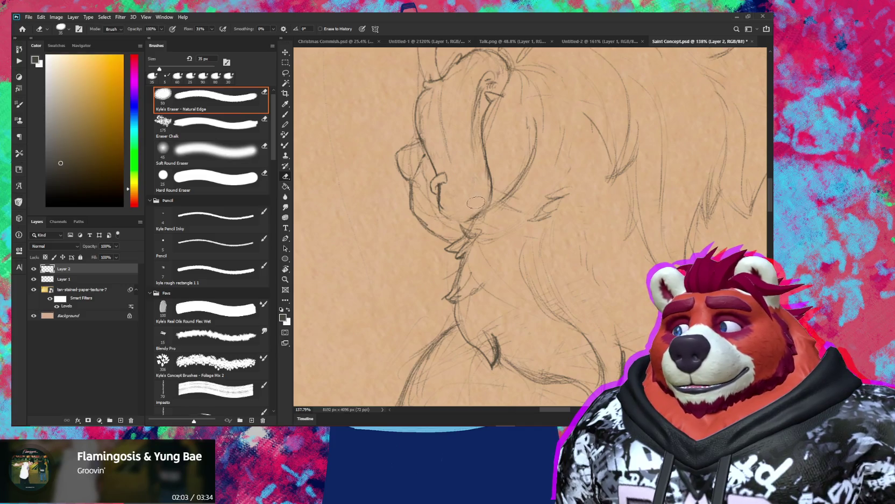
{"action": "key", "text": "b"}
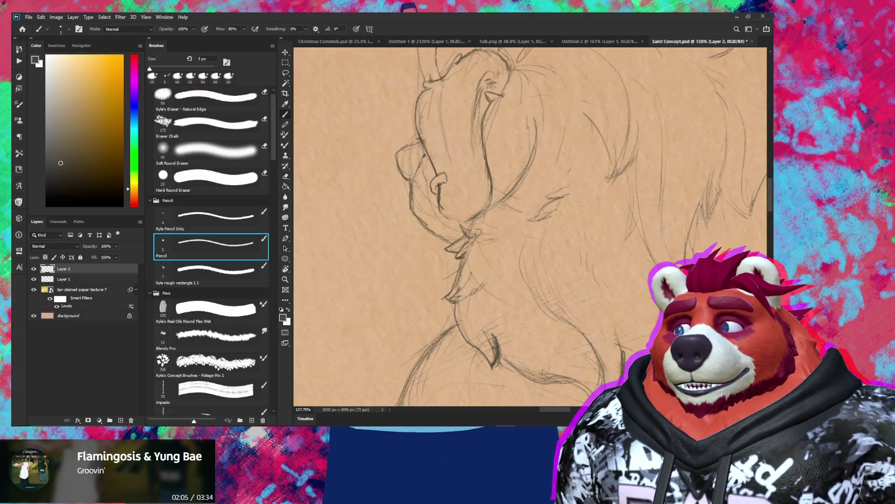
{"action": "left_click_drag", "start_coordinate": [485, 209], "coordinate": [463, 225]}
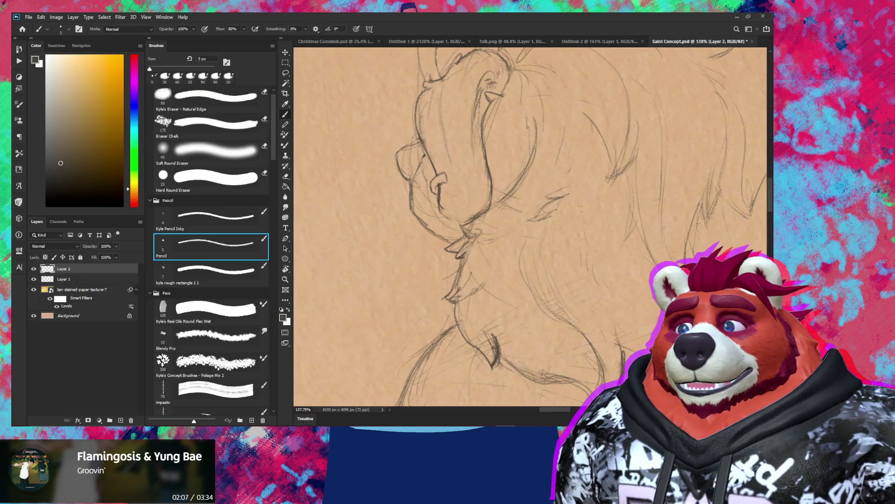
{"action": "left_click_drag", "start_coordinate": [489, 164], "coordinate": [480, 128]}
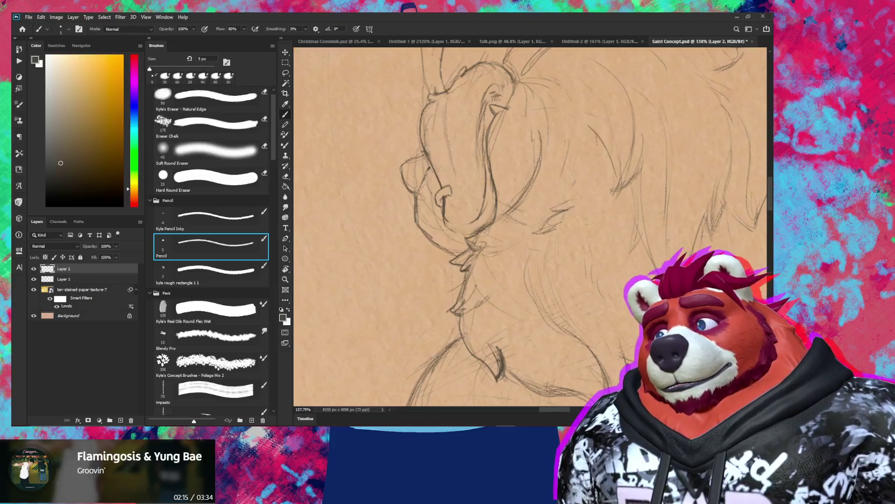
{"action": "left_click_drag", "start_coordinate": [476, 216], "coordinate": [456, 233]}
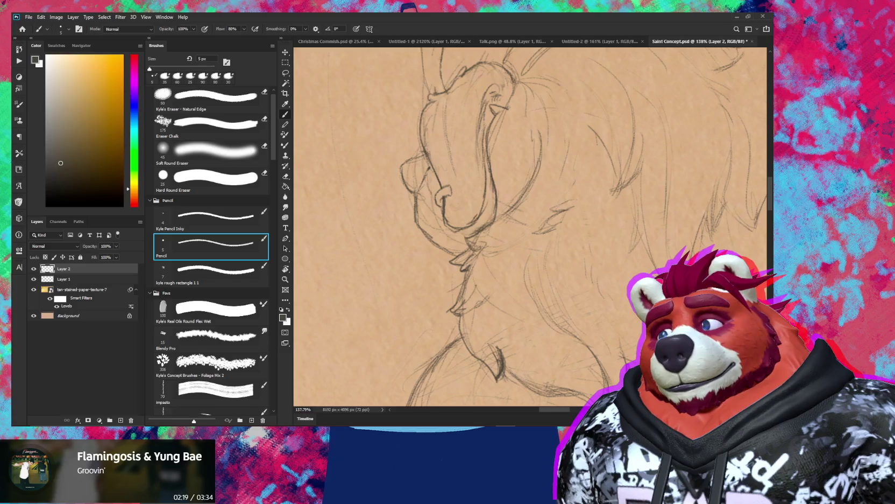
{"action": "left_click_drag", "start_coordinate": [488, 122], "coordinate": [483, 153]}
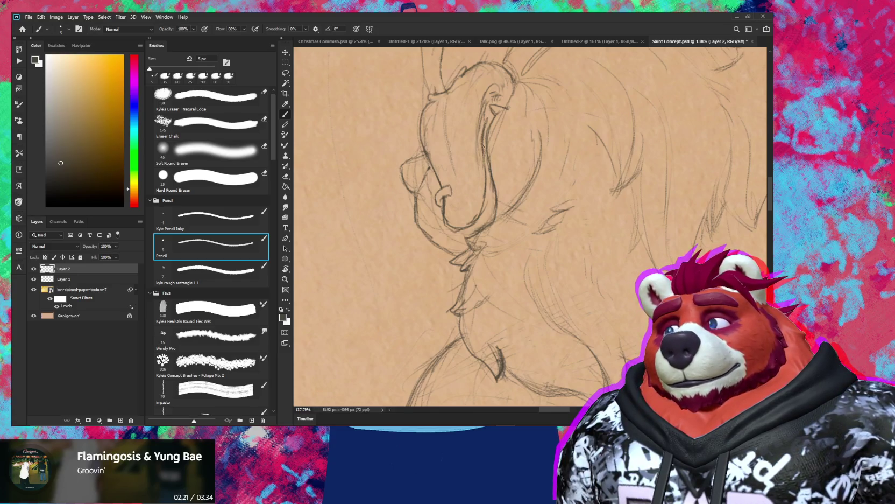
- Rotate and straighten the view of the head, then touch up the face with the eraser
{"action": "scroll", "coordinate": [484, 161], "scroll_direction": "down", "scroll_amount": 4}
{"action": "key", "text": "r"}
{"action": "mouse_move", "coordinate": [603, 204]}
{"action": "left_mouse_down"}
{"action": "mouse_move", "coordinate": [613, 240]}
{"action": "mouse_move", "coordinate": [565, 230]}
{"action": "mouse_move", "coordinate": [553, 251]}
{"action": "left_mouse_up"}
{"action": "scroll", "coordinate": [553, 251], "scroll_direction": "up", "scroll_amount": 3}
{"action": "mouse_move", "coordinate": [608, 210]}
{"action": "left_mouse_down"}
{"action": "mouse_move", "coordinate": [598, 179]}
{"action": "mouse_move", "coordinate": [603, 187]}
{"action": "left_mouse_up"}
{"action": "key", "text": "e"}
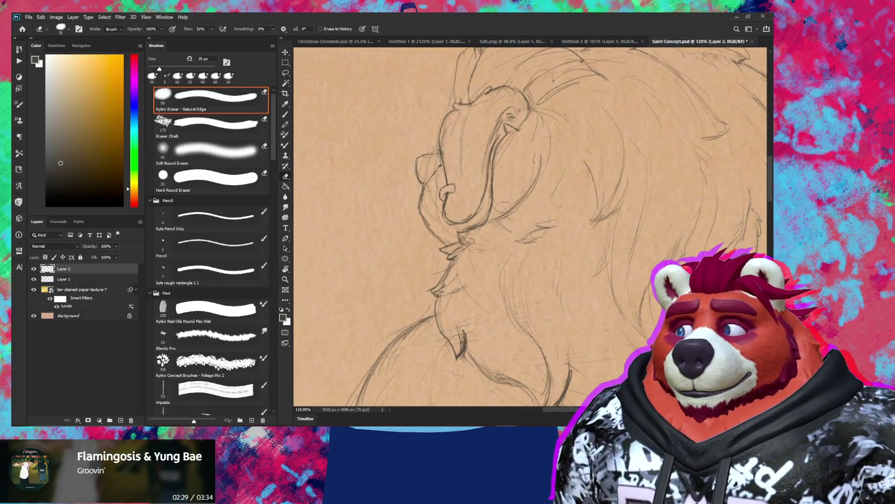
{"action": "key", "text": "b"}
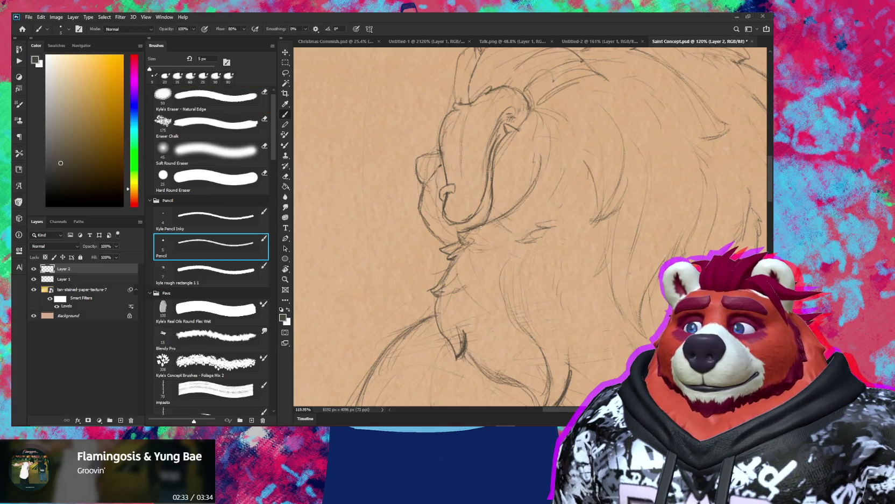
- Alternate erasing and pencil touch-ups around the face, enlarging the eraser for cleanup
{"action": "key", "text": "e"}
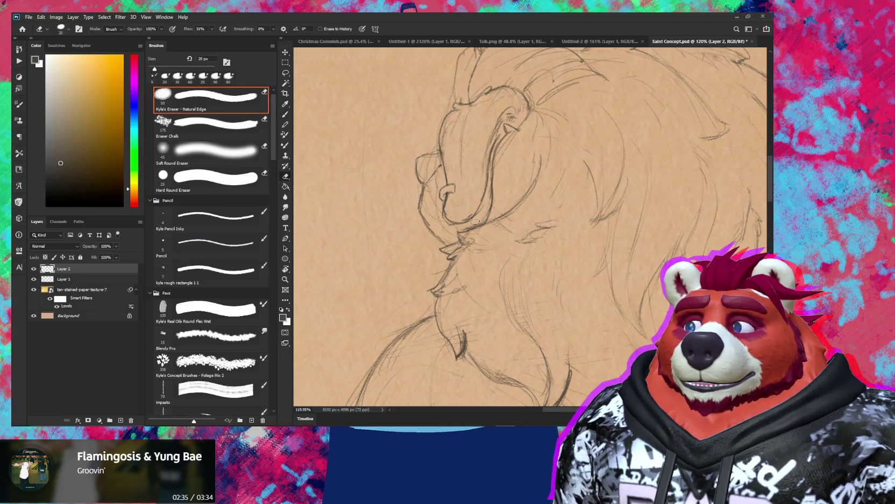
{"action": "key", "text": "b"}
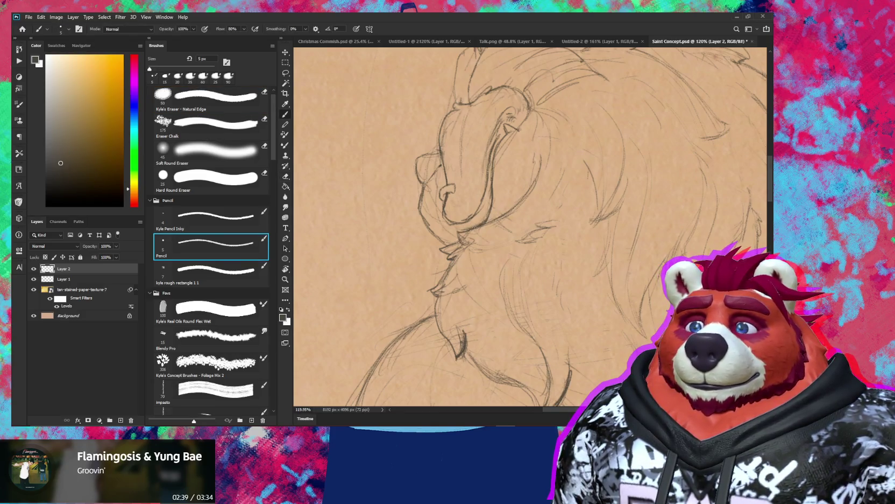
{"action": "scroll", "coordinate": [616, 375], "scroll_direction": "up", "scroll_amount": 2}
{"action": "key", "text": "e"}
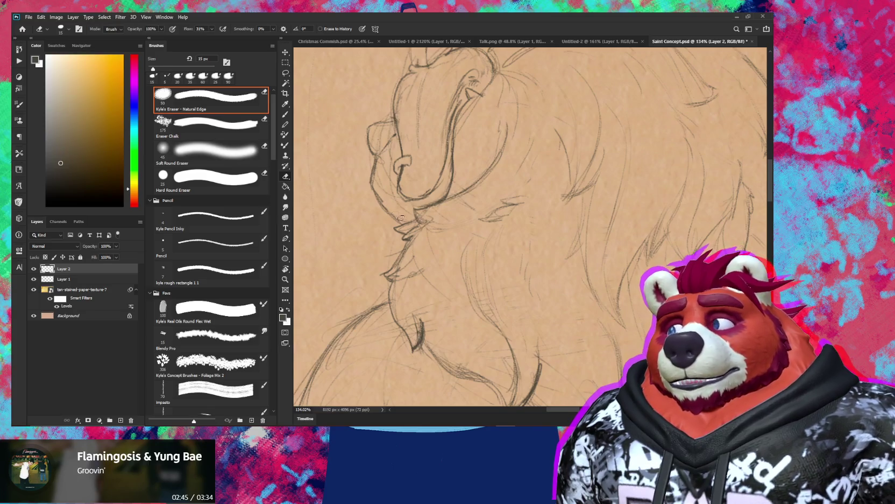
{"action": "key", "text": "b"}
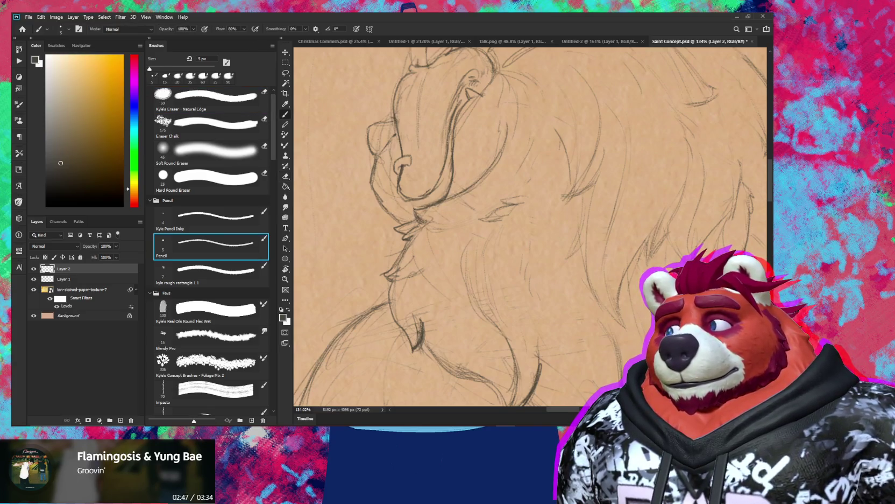
{"action": "key", "text": "e"}
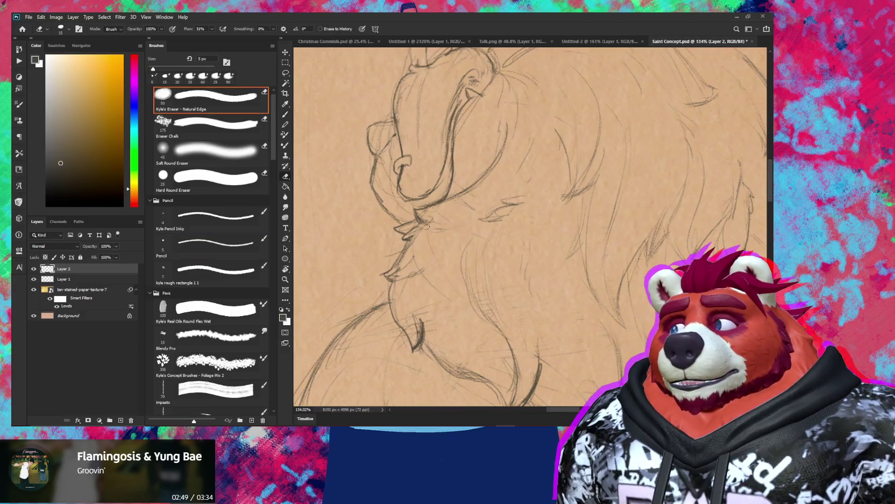
{"action": "key", "text": "bracketright"}
{"action": "key", "text": "bracketright"}
{"action": "key", "text": "bracketright"}
{"action": "mouse_move", "coordinate": [540, 196]}
{"action": "left_mouse_down"}
{"action": "mouse_move", "coordinate": [510, 252]}
{"action": "mouse_move", "coordinate": [517, 226]}
{"action": "left_mouse_up"}
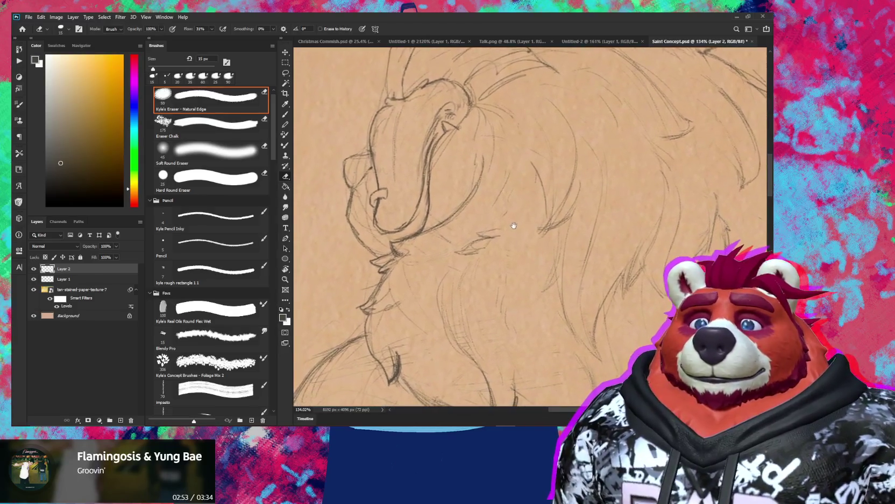
{"action": "mouse_move", "coordinate": [547, 252]}
{"action": "left_mouse_down"}
{"action": "mouse_move", "coordinate": [504, 256]}
{"action": "mouse_move", "coordinate": [521, 230]}
{"action": "left_mouse_up"}
- Frame the back-view figure's mane and tilt the canvas to a comfortable drawing angle
{"action": "scroll", "coordinate": [522, 237], "scroll_direction": "down", "scroll_amount": 3}
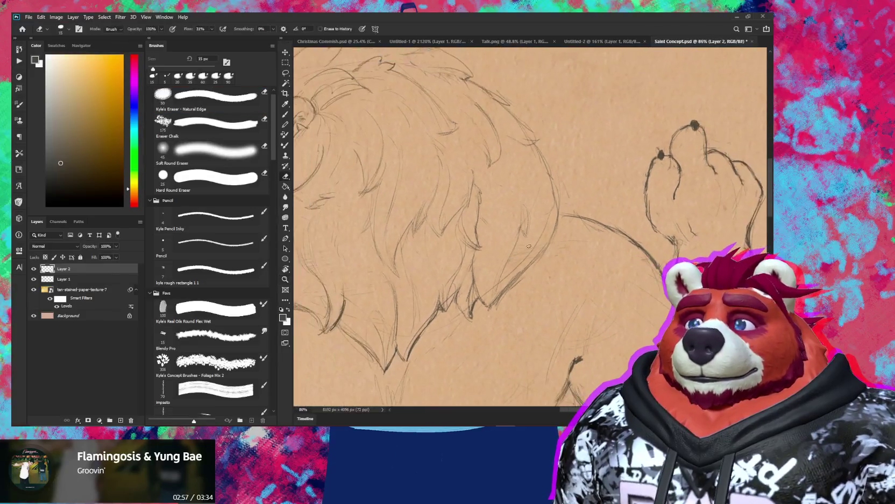
{"action": "scroll", "coordinate": [531, 258], "scroll_direction": "down", "scroll_amount": 2}
{"action": "key", "text": "b"}
{"action": "left_click_drag", "start_coordinate": [526, 187], "coordinate": [536, 238]}
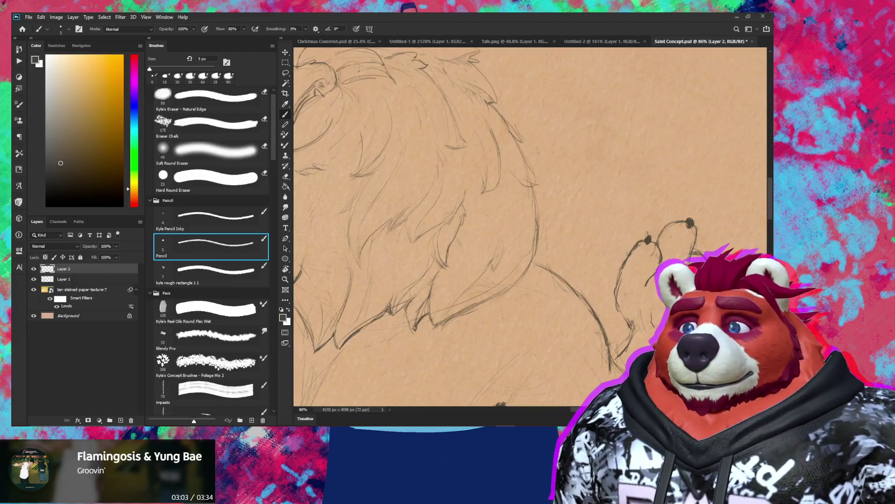
{"action": "key", "text": "r"}
{"action": "scroll", "coordinate": [534, 240], "scroll_direction": "down", "scroll_amount": 5}
{"action": "mouse_move", "coordinate": [592, 161]}
{"action": "left_mouse_down"}
{"action": "mouse_move", "coordinate": [608, 190]}
{"action": "mouse_move", "coordinate": [570, 205]}
{"action": "left_mouse_up"}
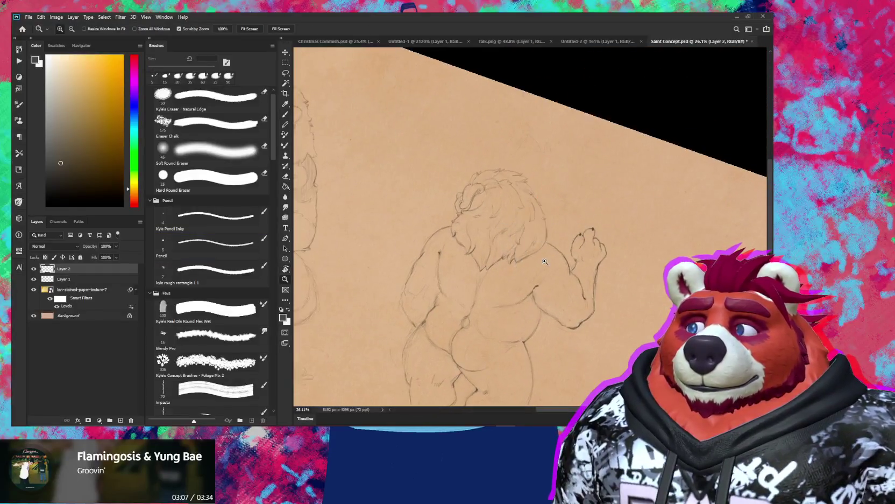
{"action": "scroll", "coordinate": [556, 196], "scroll_direction": "up", "scroll_amount": 5}
- Draw and darken a short pencil stroke beside the back-view figure's mane
{"action": "key", "text": "b"}
{"action": "key", "text": "e"}
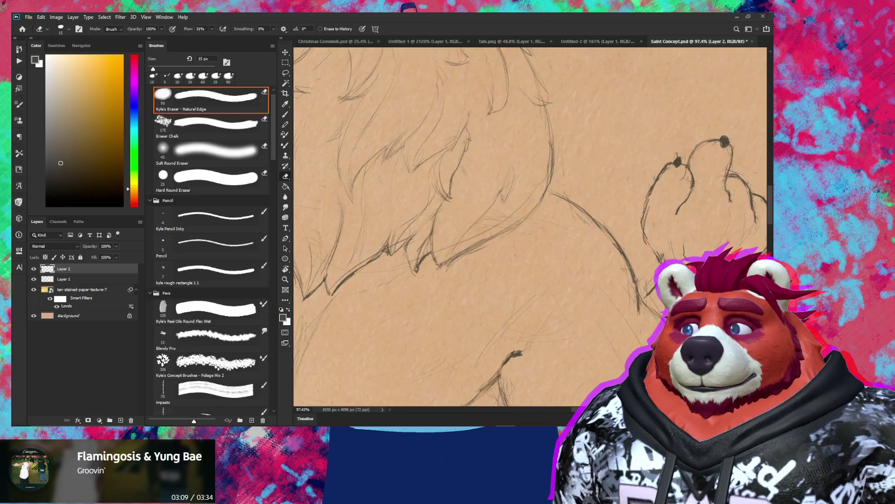
{"action": "key", "text": "b"}
{"action": "mouse_move", "coordinate": [538, 218]}
{"action": "left_mouse_down"}
{"action": "mouse_move", "coordinate": [537, 198]}
{"action": "mouse_move", "coordinate": [536, 207]}
{"action": "left_mouse_up"}
{"action": "left_click_drag", "start_coordinate": [534, 217], "coordinate": [536, 205]}
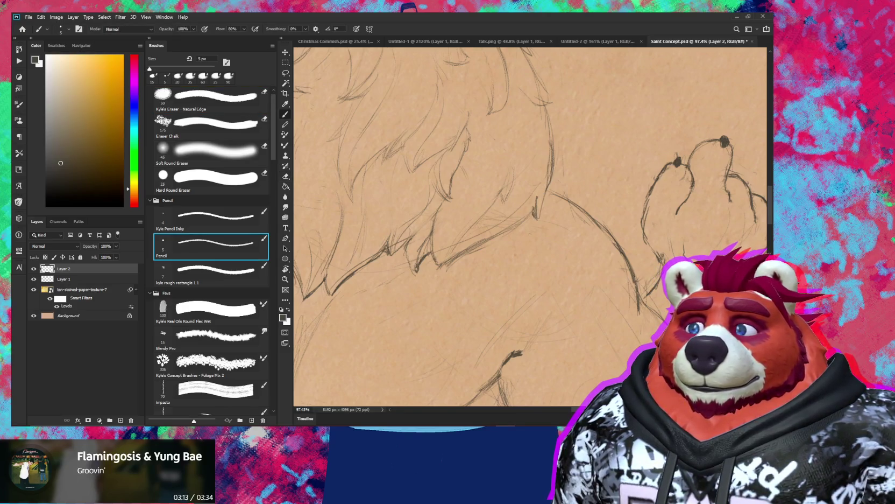
- Zoom out to check the whole back-view figure, then refocus on its upper body for touch-ups
{"action": "key", "text": "e"}
{"action": "key", "text": "z"}
{"action": "mouse_move", "coordinate": [619, 234]}
{"action": "left_mouse_down"}
{"action": "mouse_move", "coordinate": [564, 234]}
{"action": "mouse_move", "coordinate": [581, 193]}
{"action": "left_mouse_up"}
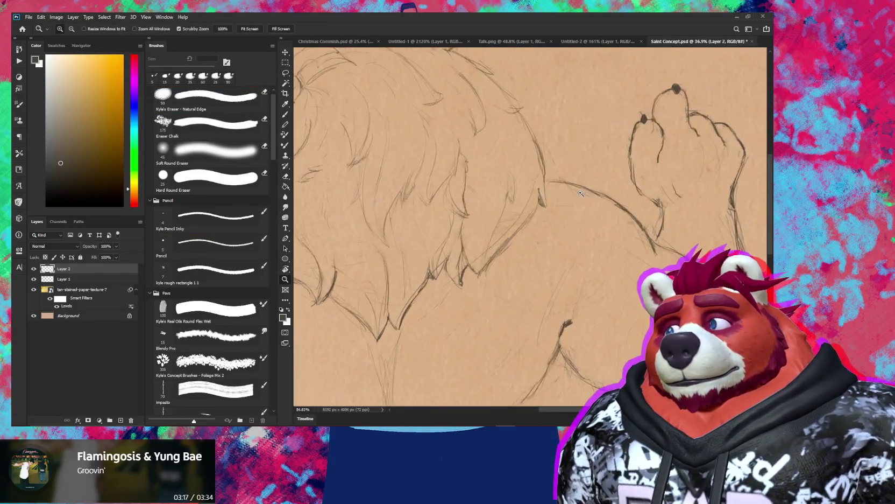
{"action": "key", "text": "b"}
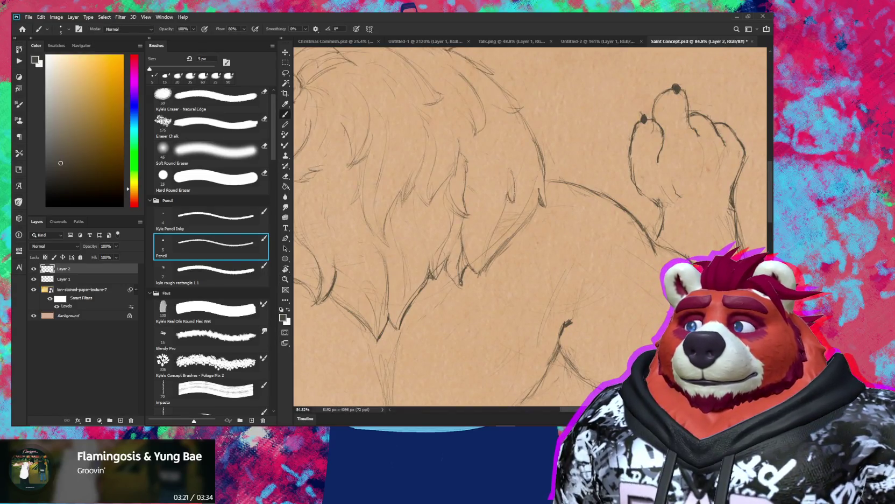
{"action": "key", "text": "z"}
{"action": "left_click_drag", "start_coordinate": [534, 175], "coordinate": [474, 178]}
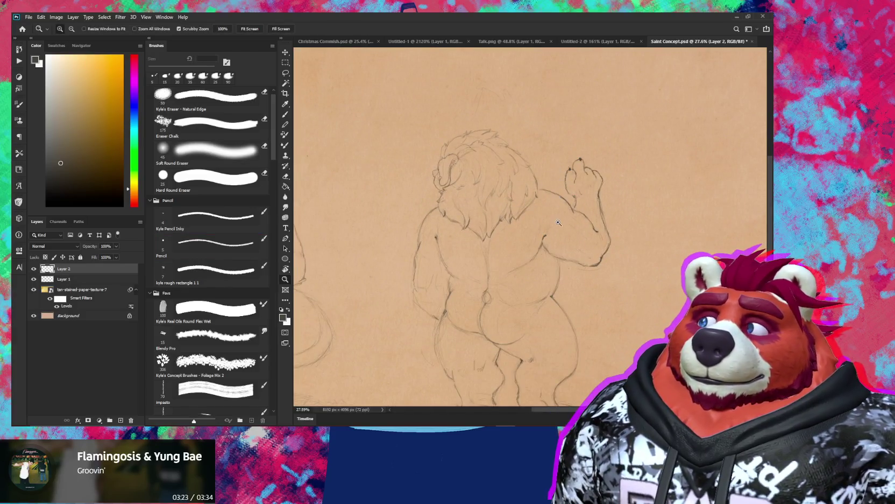
{"action": "left_click_drag", "start_coordinate": [559, 222], "coordinate": [587, 223]}
{"action": "key", "text": "b"}
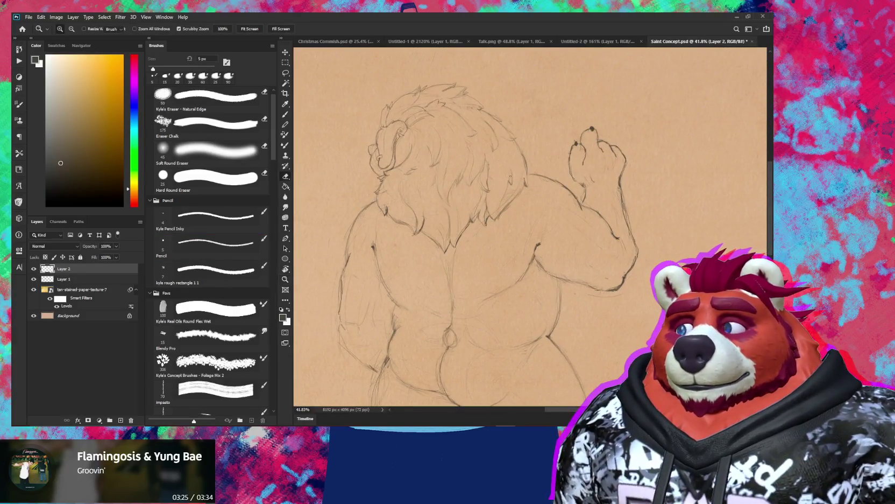
{"action": "key", "text": "b"}
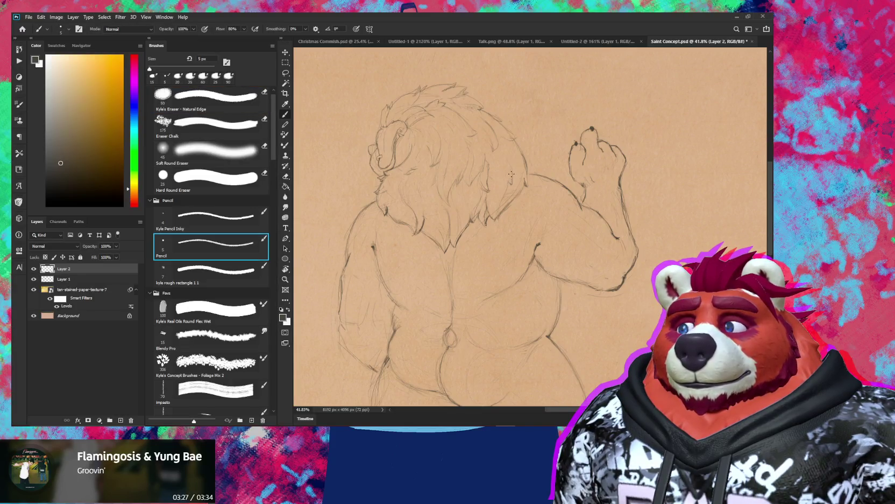
{"action": "key", "text": "e"}
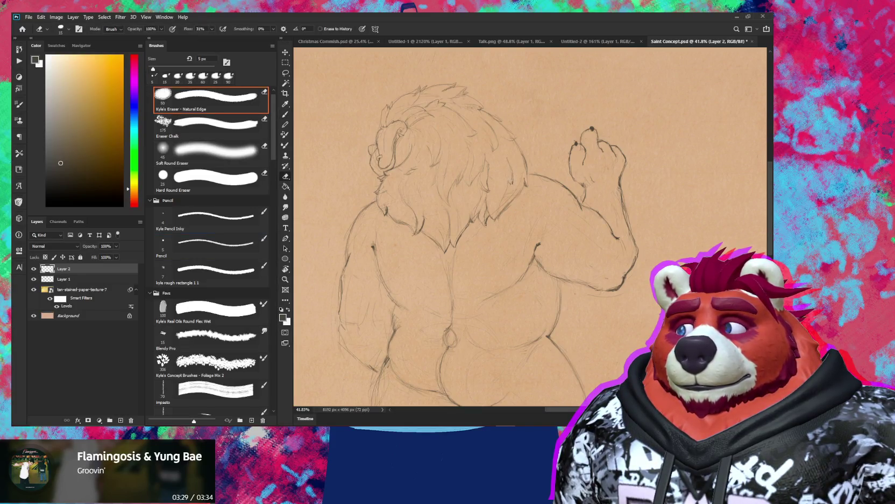
{"action": "key", "text": "b"}
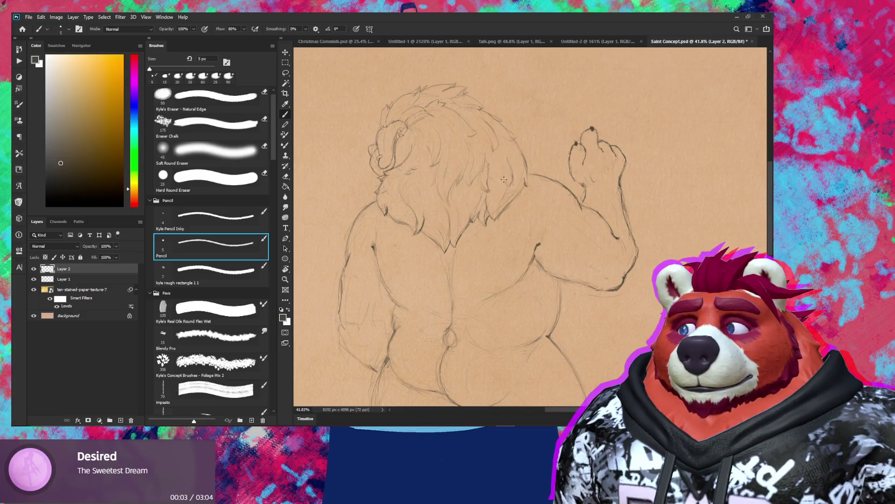
- Compare both full figures, then zoom back in on the back-view mane and shoulder
{"action": "key", "text": "z"}
{"action": "left_click", "coordinate": [551, 183], "text": "alt"}
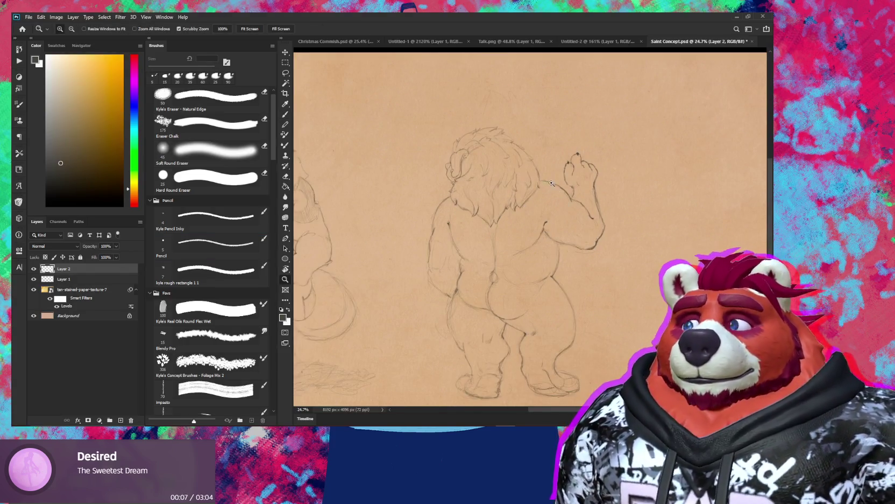
{"action": "left_click", "coordinate": [551, 183]}
{"action": "key", "text": "b"}
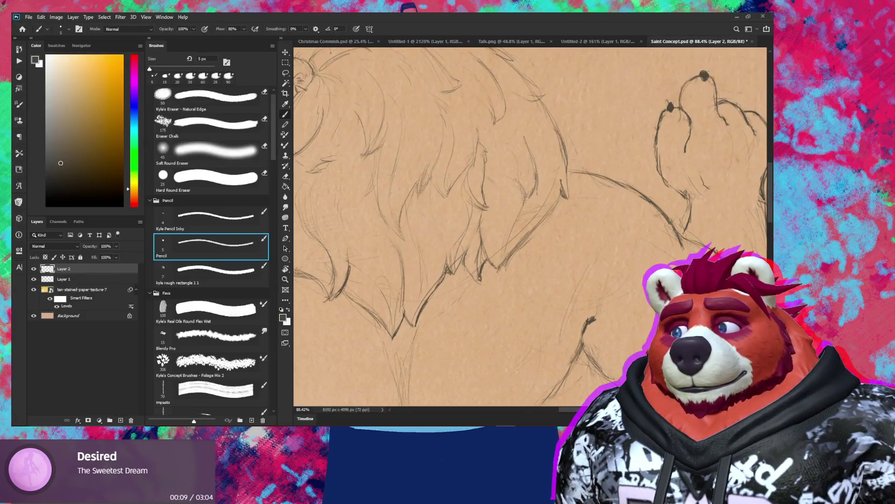
{"action": "key", "text": "e"}
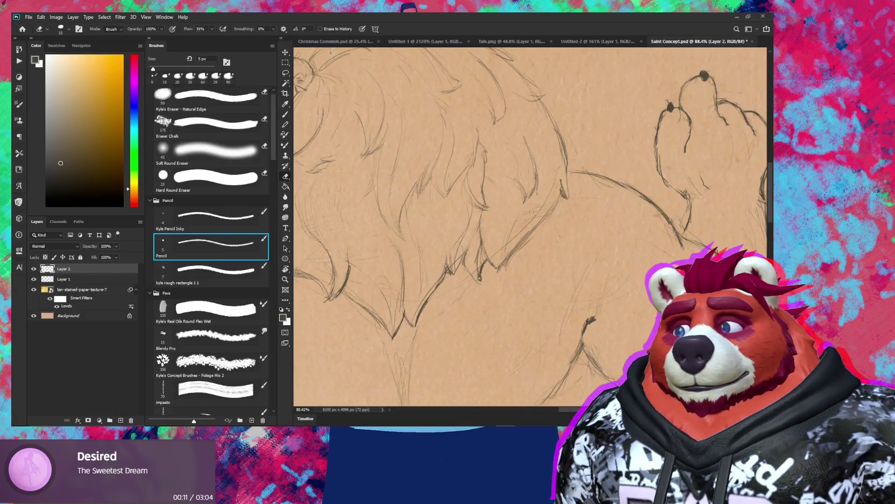
{"action": "key", "text": "z"}
{"action": "left_click", "coordinate": [544, 215], "text": "alt"}
{"action": "left_click", "coordinate": [567, 221], "text": "alt"}
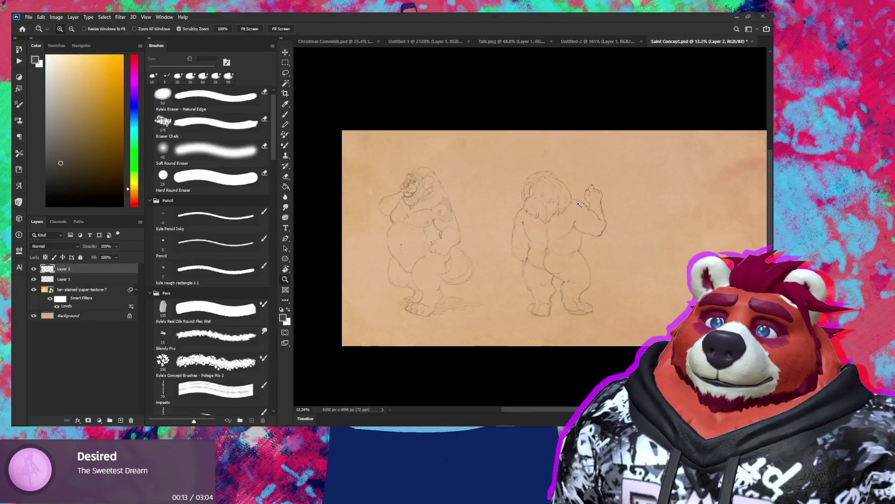
{"action": "mouse_move", "coordinate": [566, 221]}
{"action": "left_mouse_down"}
{"action": "mouse_move", "coordinate": [611, 172]}
{"action": "mouse_move", "coordinate": [624, 172]}
{"action": "left_mouse_up"}
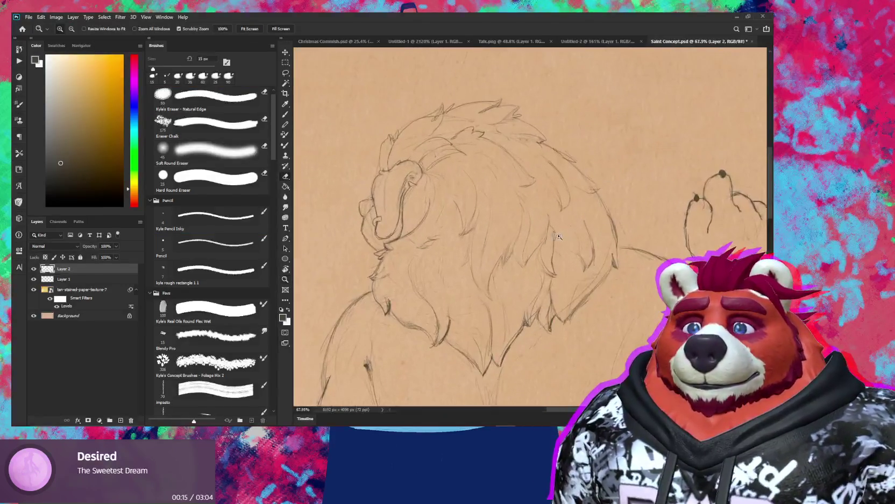
- Touch up the back-view mane and side of the face, alternating eraser and pencil with the mane centred
{"action": "key", "text": "e"}
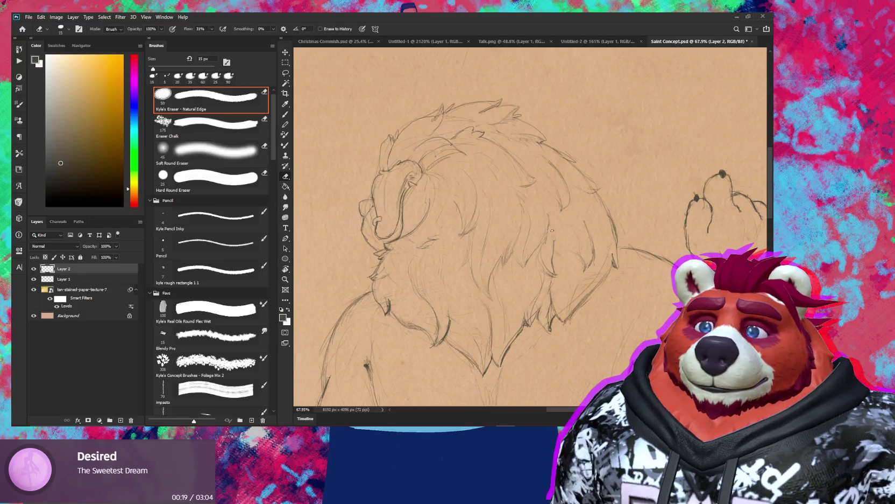
{"action": "key", "text": "b"}
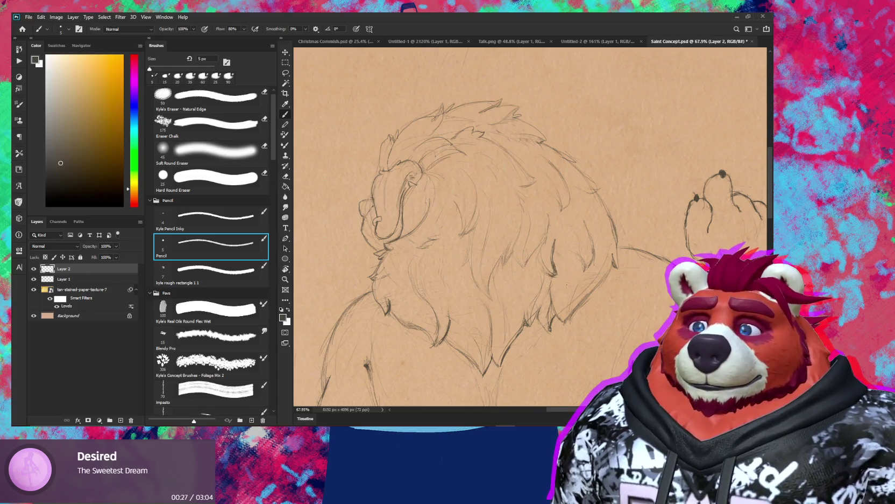
{"action": "key", "text": "e"}
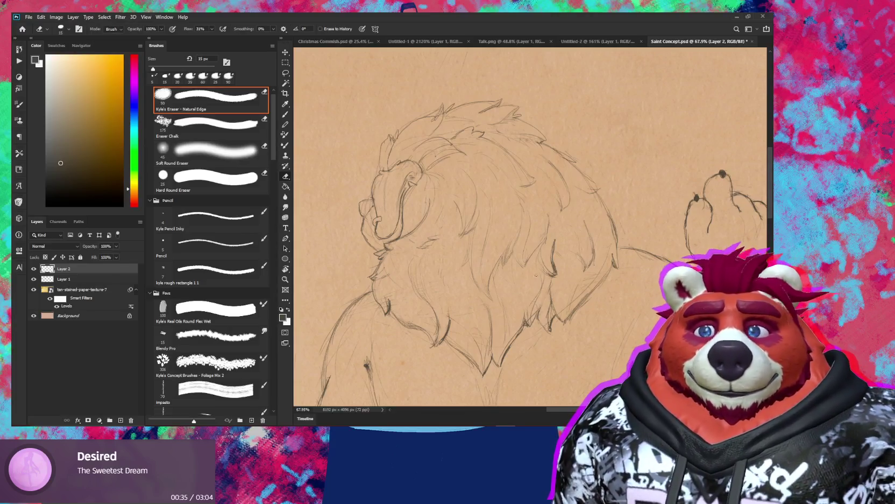
{"action": "left_click_drag", "start_coordinate": [534, 293], "coordinate": [601, 300]}
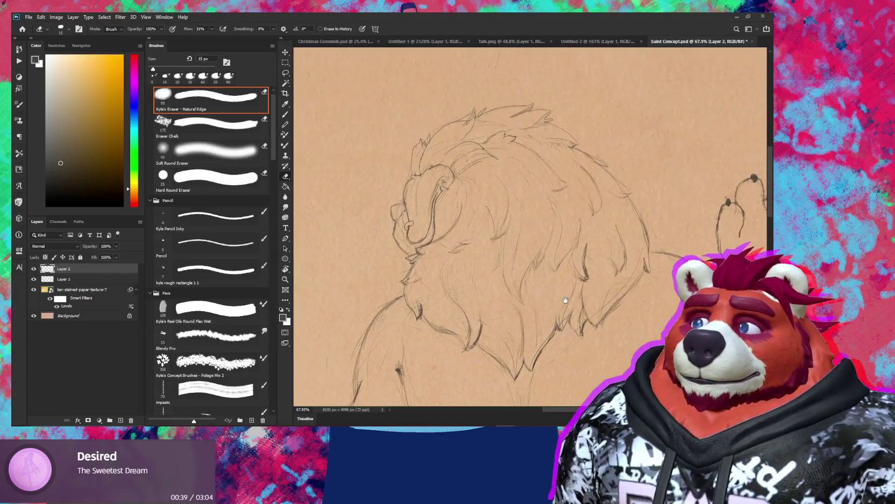
{"action": "scroll", "coordinate": [459, 235], "scroll_direction": "up", "scroll_amount": 5}
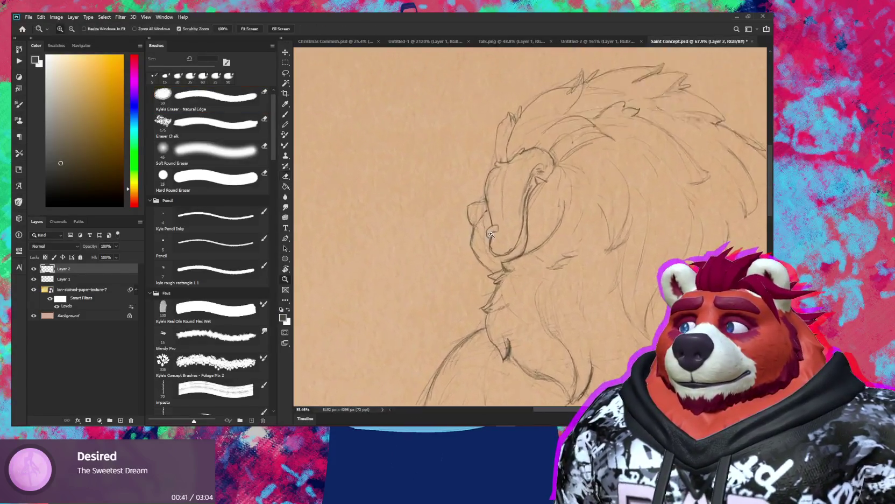
{"action": "key", "text": "b"}
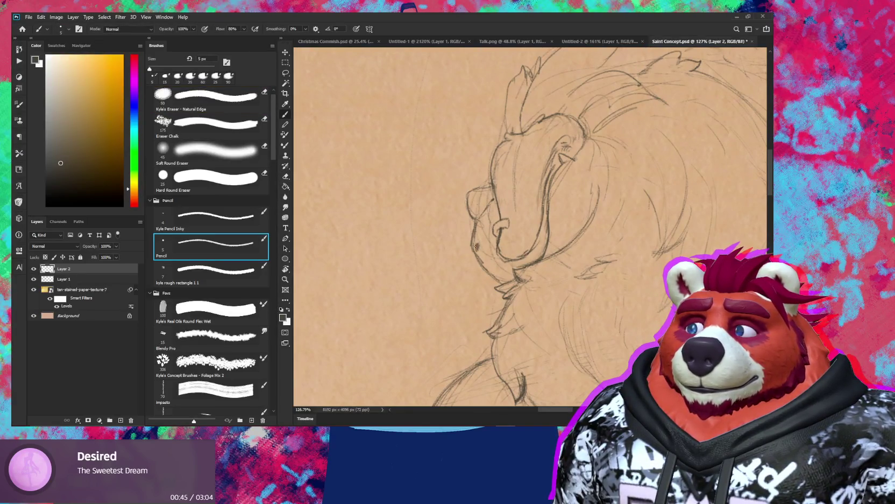
{"action": "scroll", "coordinate": [476, 247], "scroll_direction": "down", "scroll_amount": 3}
{"action": "scroll", "coordinate": [495, 291], "scroll_direction": "down", "scroll_amount": 3}
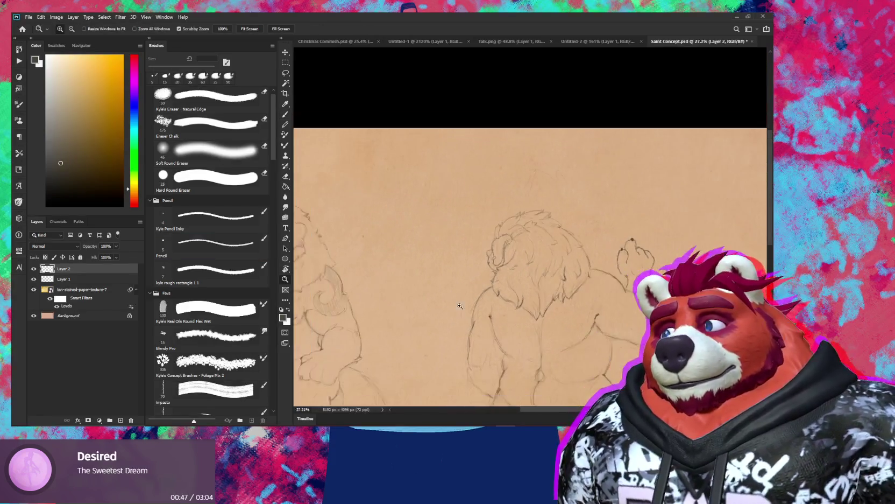
- Bring the sketches' lower parts into view and centre on the back-view figure
{"action": "mouse_move", "coordinate": [500, 304]}
{"action": "left_mouse_down"}
{"action": "mouse_move", "coordinate": [599, 286]}
{"action": "mouse_move", "coordinate": [616, 295]}
{"action": "left_mouse_up"}
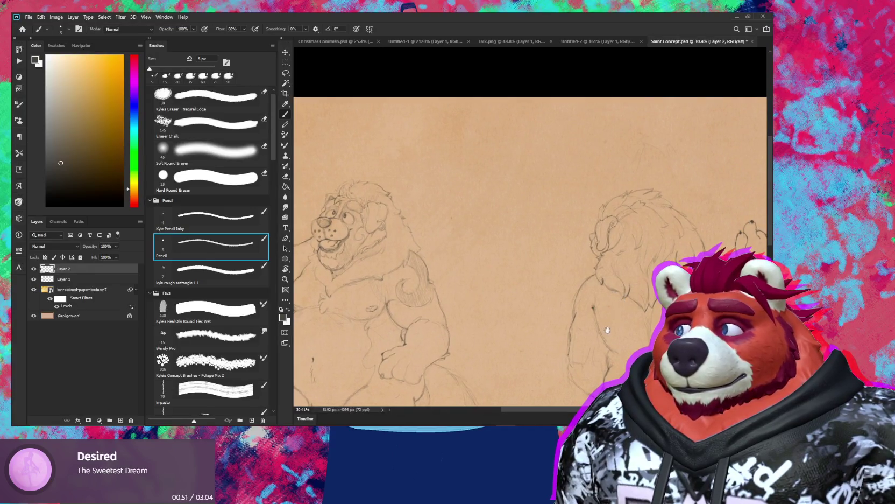
{"action": "left_click_drag", "start_coordinate": [607, 330], "coordinate": [626, 292]}
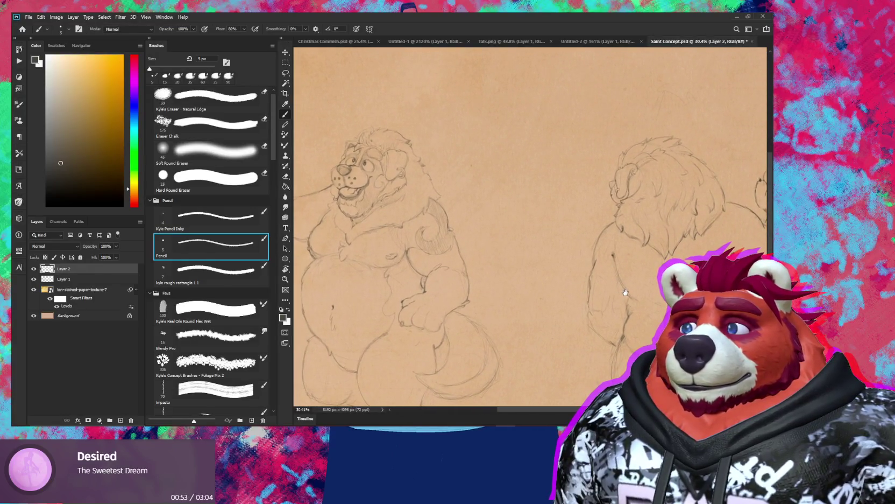
{"action": "left_click_drag", "start_coordinate": [625, 292], "coordinate": [620, 285]}
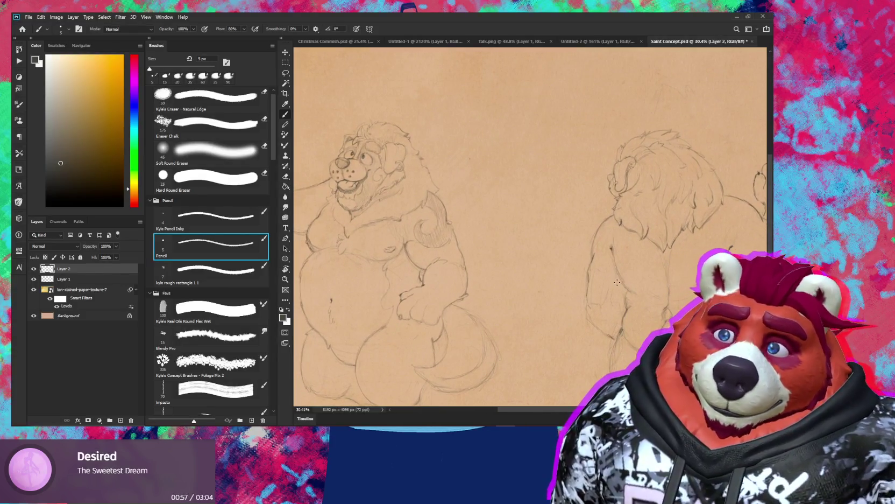
{"action": "mouse_move", "coordinate": [619, 301]}
{"action": "left_mouse_down"}
{"action": "mouse_move", "coordinate": [588, 279]}
{"action": "mouse_move", "coordinate": [516, 286]}
{"action": "left_mouse_up"}
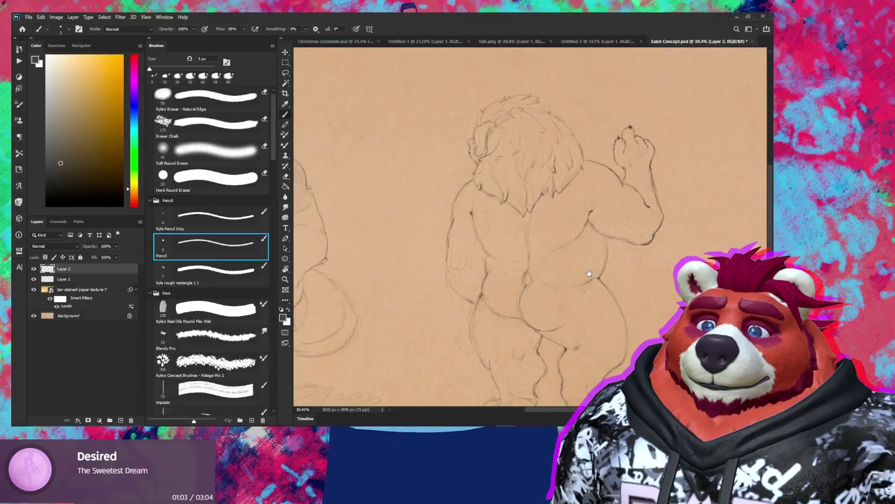
{"action": "scroll", "coordinate": [468, 269], "scroll_direction": "up", "scroll_amount": 1}
- Lasso the left waist lines, move them about 35 px down, and deselect
{"action": "key", "text": "l"}
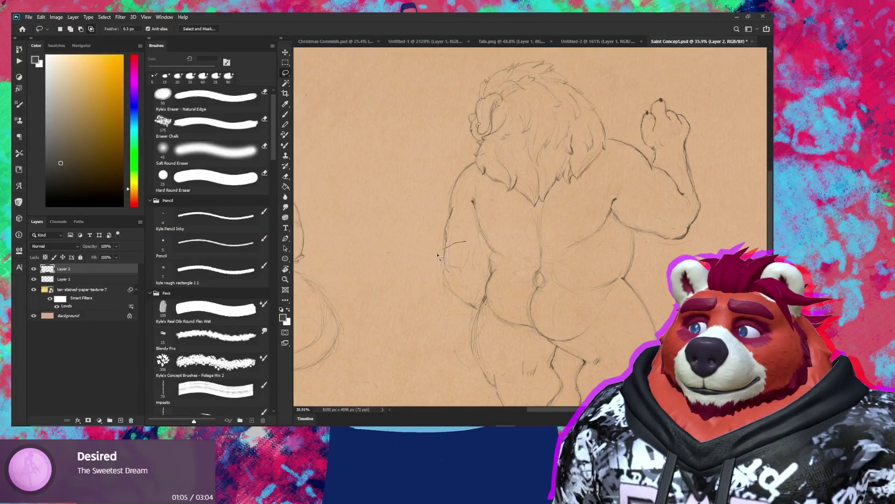
{"action": "mouse_move", "coordinate": [473, 311]}
{"action": "left_mouse_down"}
{"action": "mouse_move", "coordinate": [471, 237]}
{"action": "mouse_move", "coordinate": [467, 249]}
{"action": "left_mouse_up"}
{"action": "key", "text": "v"}
{"action": "key", "text": "e"}
{"action": "key", "text": "ctrl+d"}
- Clean up the moved waist outline with a large soft eraser and redraw it with the fine pencil
{"action": "key", "text": "shift+comma"}
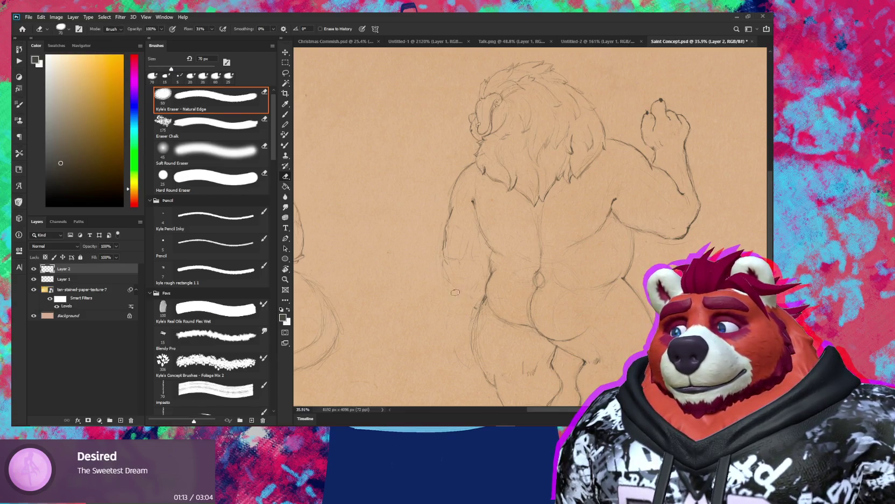
{"action": "key", "text": "b"}
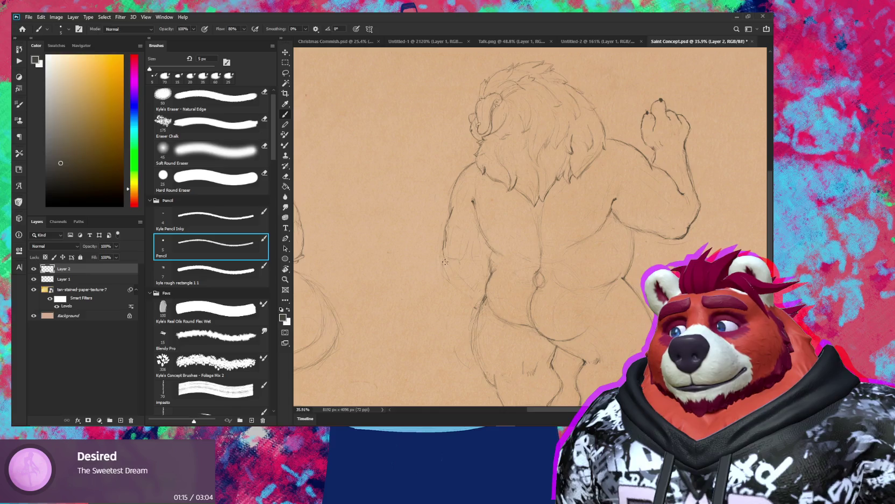
{"action": "key", "text": "e"}
{"action": "key", "text": "b"}
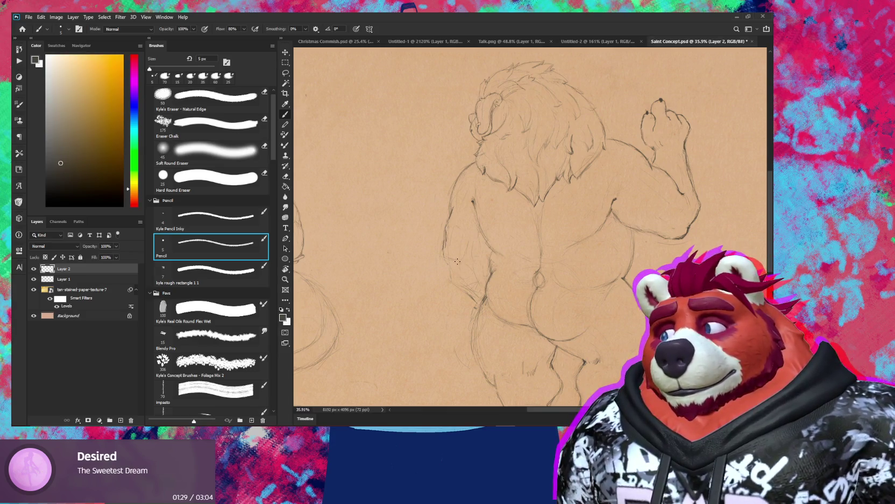
{"action": "key", "text": "z"}
{"action": "left_click_drag", "start_coordinate": [484, 292], "coordinate": [439, 292]}
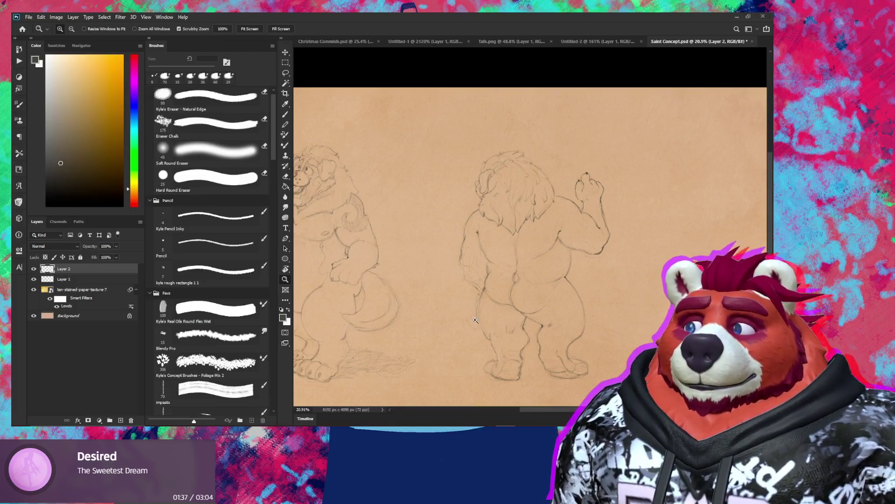
- Darken the back view's left and lower-left torso contour with the 5 px pencil
{"action": "scroll", "coordinate": [478, 322], "scroll_direction": "up", "scroll_amount": 5}
{"action": "key", "text": "e"}
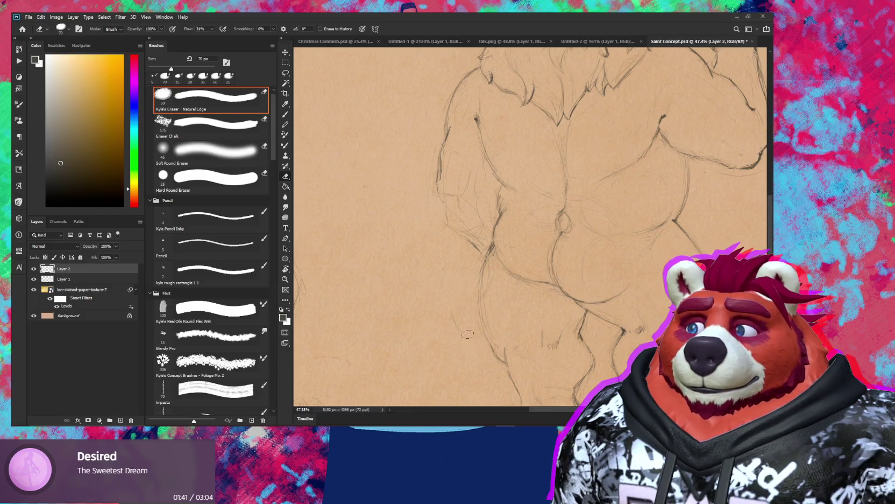
{"action": "key", "text": "b"}
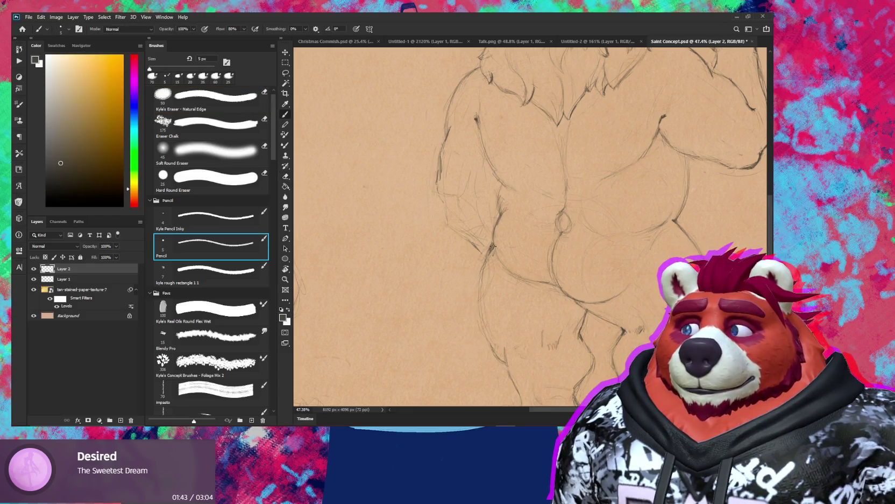
{"action": "left_click_drag", "start_coordinate": [492, 245], "coordinate": [483, 282]}
{"action": "left_click_drag", "start_coordinate": [485, 319], "coordinate": [495, 345]}
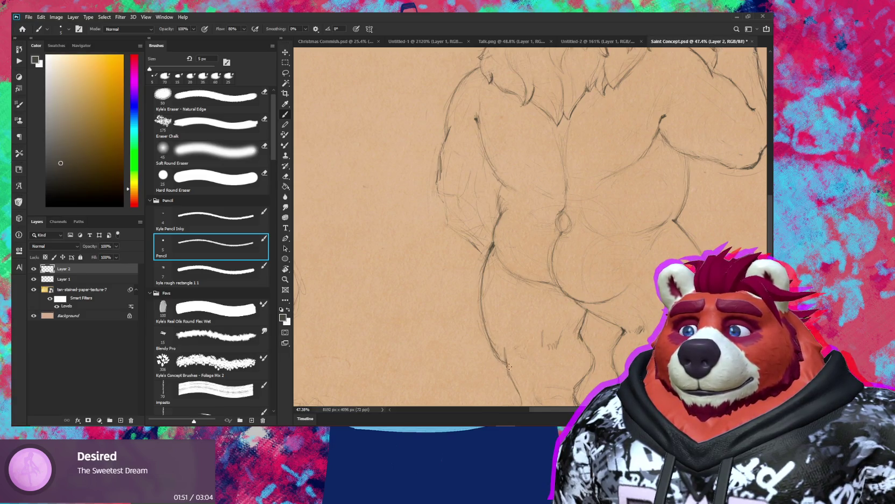
- Erase stray lines on the feet with a smaller Natural Edge eraser, viewing both legs
{"action": "left_click_drag", "start_coordinate": [509, 370], "coordinate": [505, 301]}
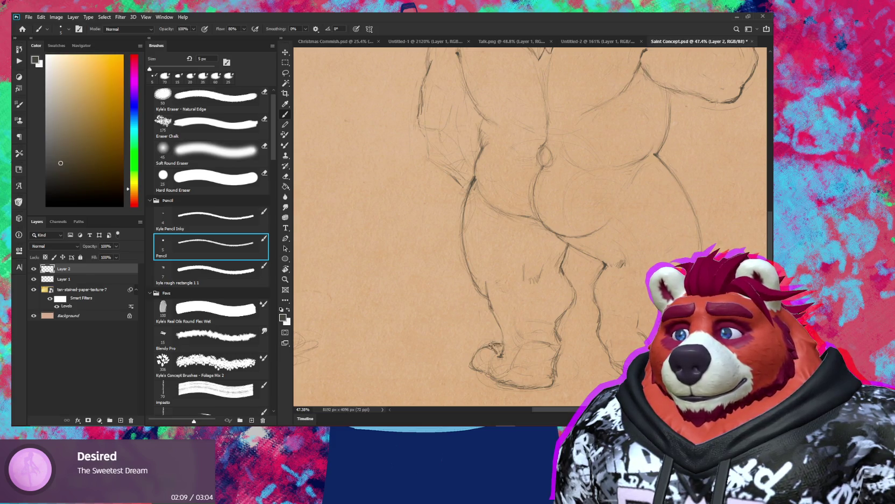
{"action": "key", "text": "z"}
{"action": "mouse_move", "coordinate": [502, 344]}
{"action": "left_mouse_down"}
{"action": "mouse_move", "coordinate": [542, 322]}
{"action": "mouse_move", "coordinate": [581, 322]}
{"action": "left_mouse_up"}
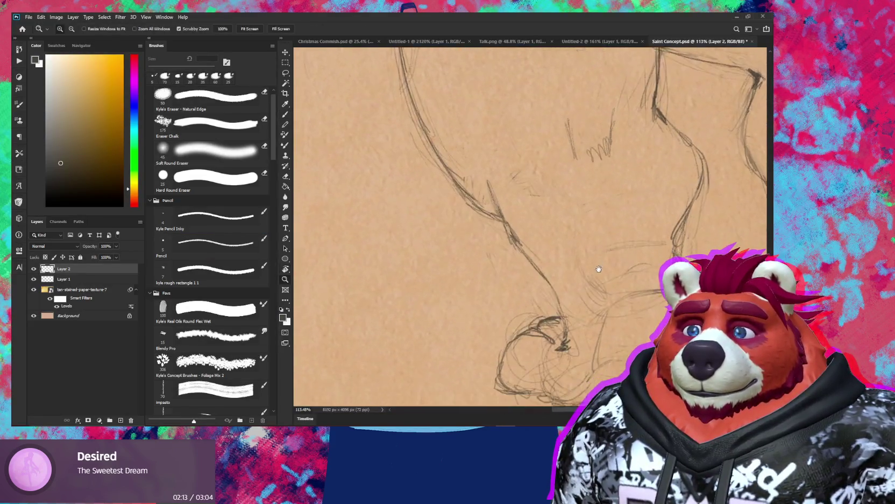
{"action": "key", "text": "e"}
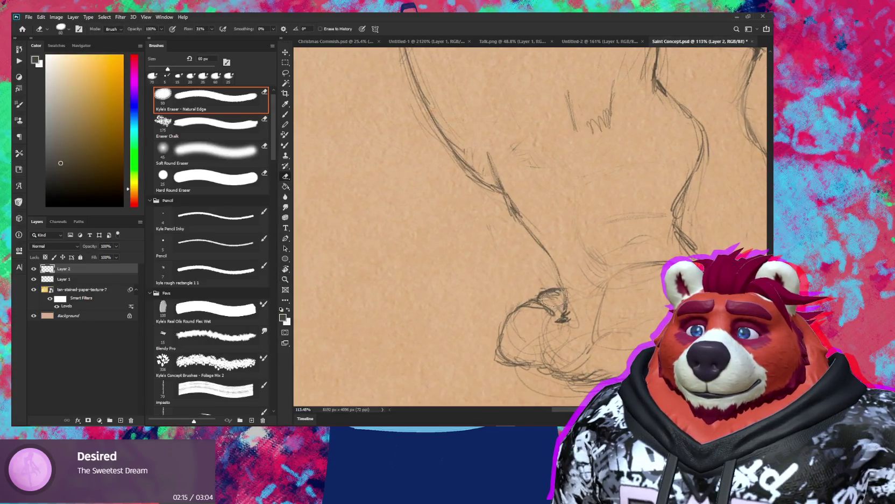
{"action": "key", "text": "bracketleft"}
{"action": "key", "text": "bracketleft"}
{"action": "key", "text": "bracketleft"}
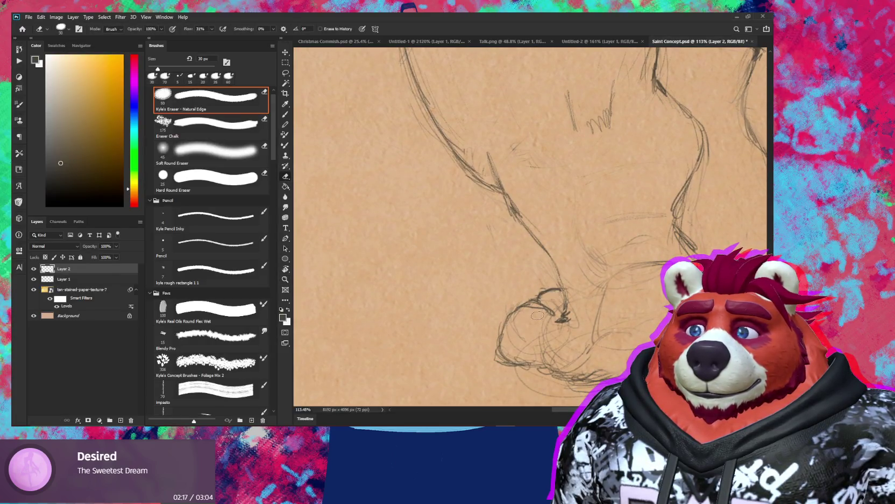
{"action": "key", "text": "z"}
{"action": "left_click_drag", "start_coordinate": [539, 337], "coordinate": [579, 306]}
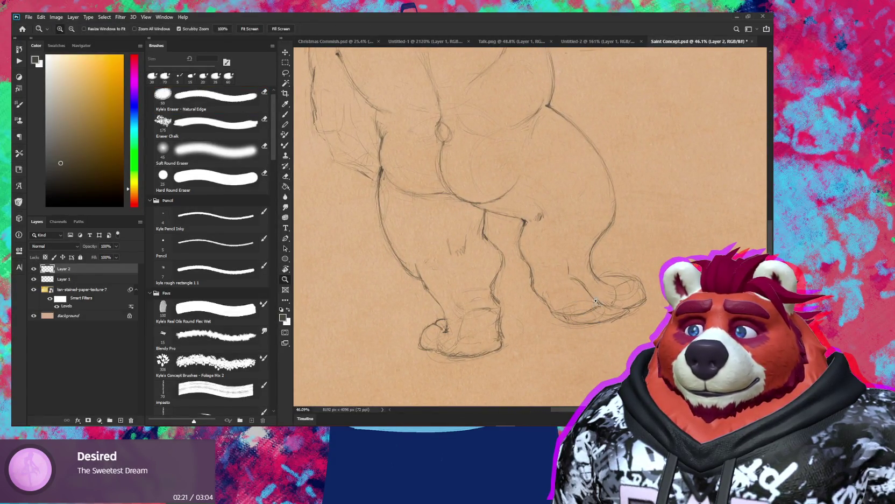
{"action": "key", "text": "e"}
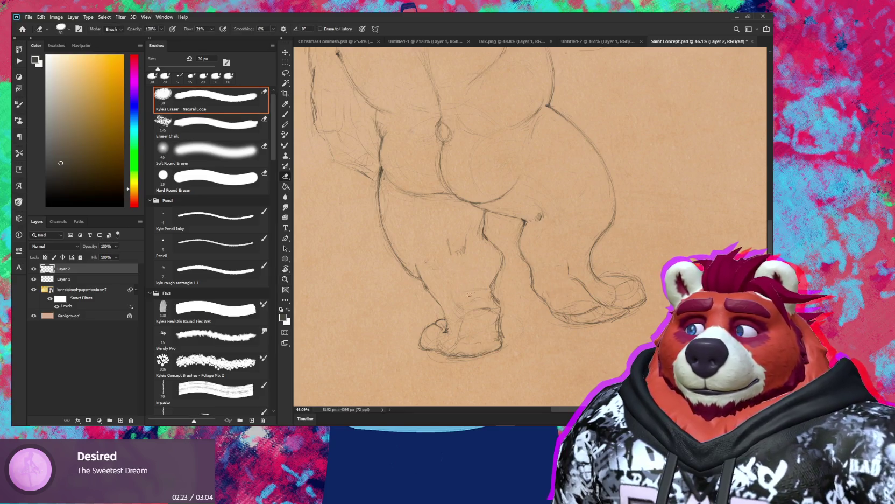
{"action": "key", "text": "b"}
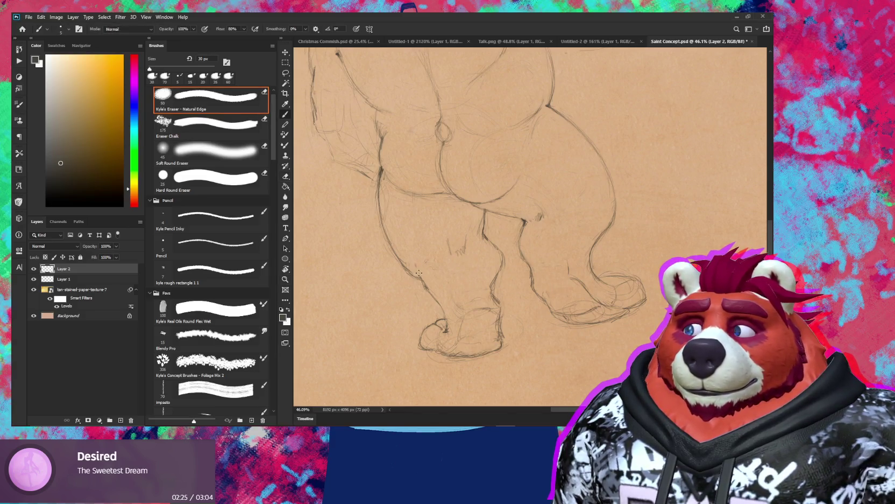
- Tidy the leg lines with alternating eraser and pencil, then zoom out and tilt the view
{"action": "key", "text": "z"}
{"action": "mouse_move", "coordinate": [423, 271]}
{"action": "left_mouse_down"}
{"action": "mouse_move", "coordinate": [498, 270]}
{"action": "mouse_move", "coordinate": [518, 316]}
{"action": "mouse_move", "coordinate": [538, 317]}
{"action": "left_mouse_up"}
{"action": "key", "text": "e"}
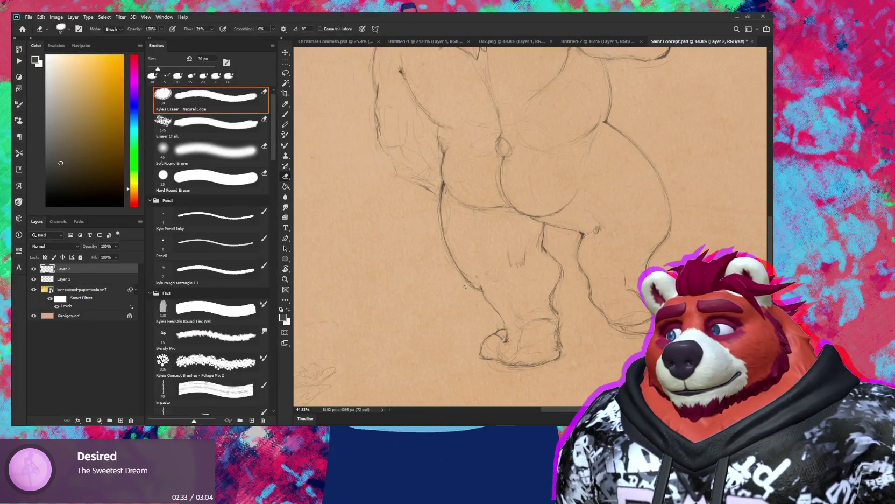
{"action": "key", "text": "b"}
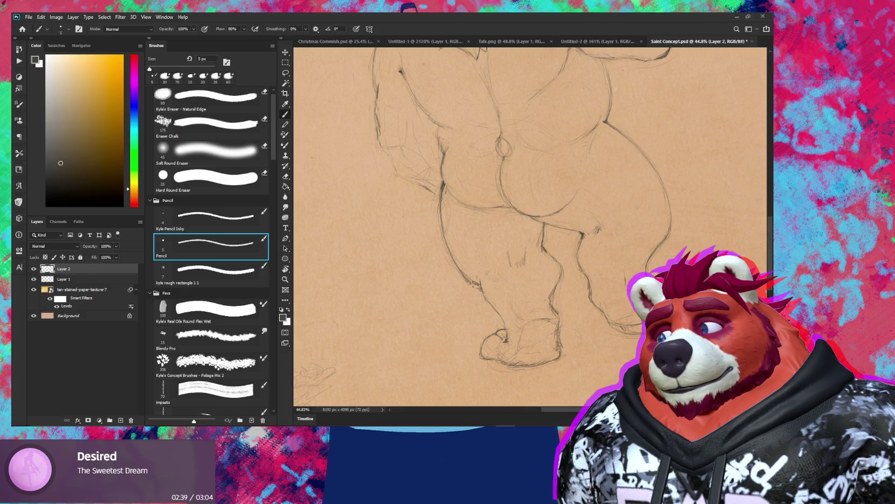
{"action": "key", "text": "e"}
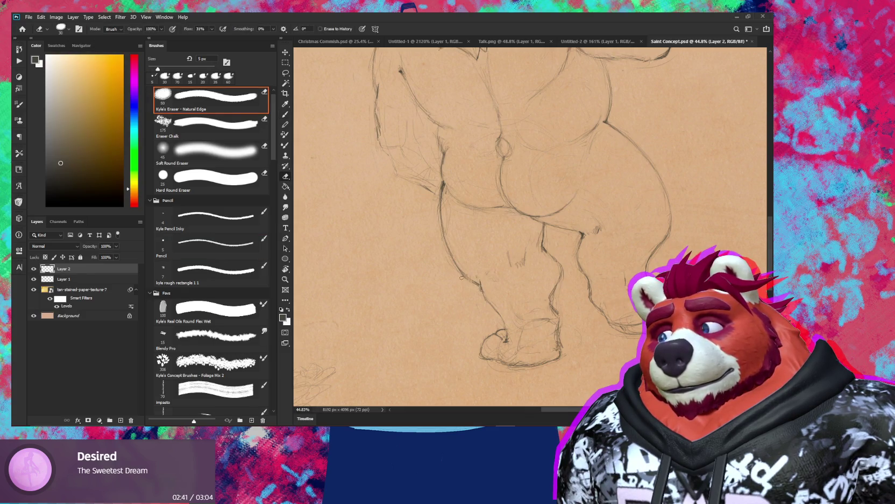
{"action": "scroll", "coordinate": [479, 292], "scroll_direction": "down", "scroll_amount": 5}
{"action": "key", "text": "r"}
{"action": "mouse_move", "coordinate": [479, 291]}
{"action": "left_mouse_down"}
{"action": "mouse_move", "coordinate": [654, 305]}
{"action": "mouse_move", "coordinate": [644, 326]}
{"action": "left_mouse_up"}
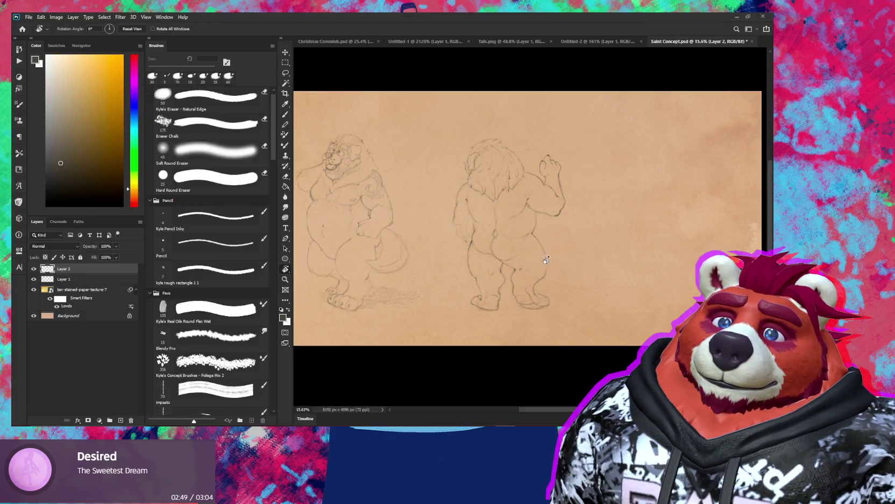
- Level the view, zoom in on the back view, and add a small pencil mark
{"action": "left_click_drag", "start_coordinate": [554, 271], "coordinate": [552, 280]}
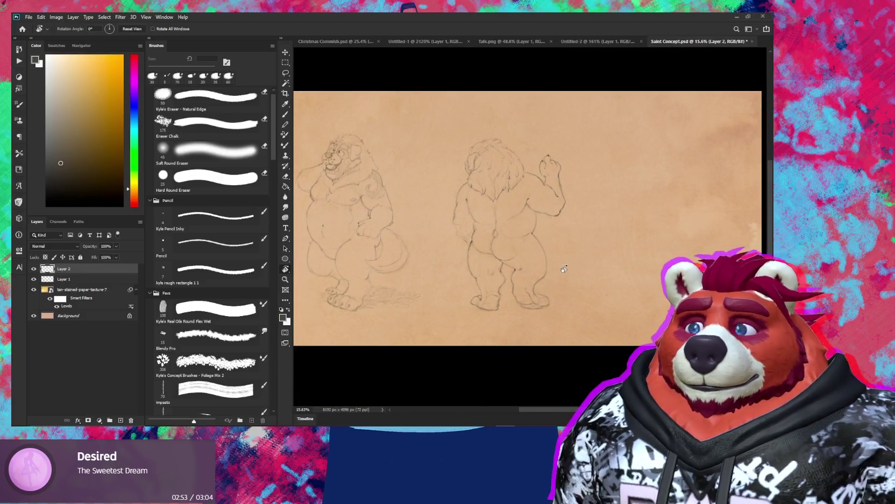
{"action": "key", "text": "z"}
{"action": "left_click_drag", "start_coordinate": [554, 268], "coordinate": [563, 268]}
{"action": "key", "text": "b"}
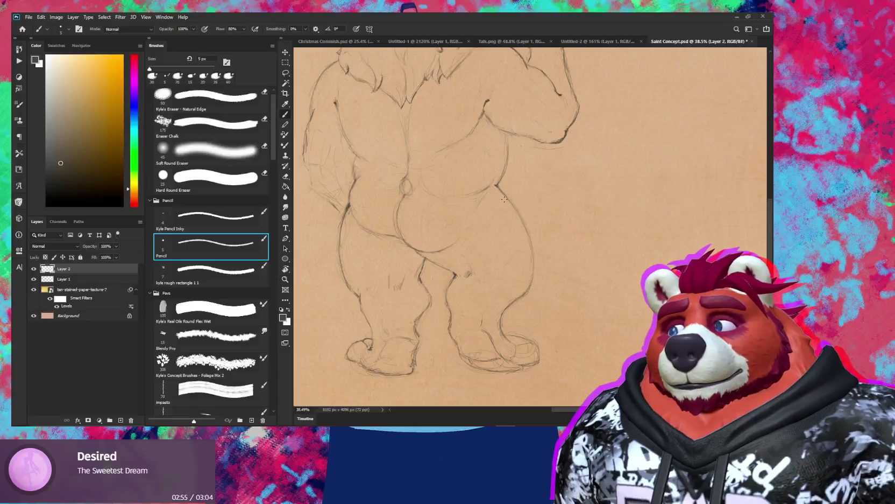
{"action": "left_click", "coordinate": [496, 186]}
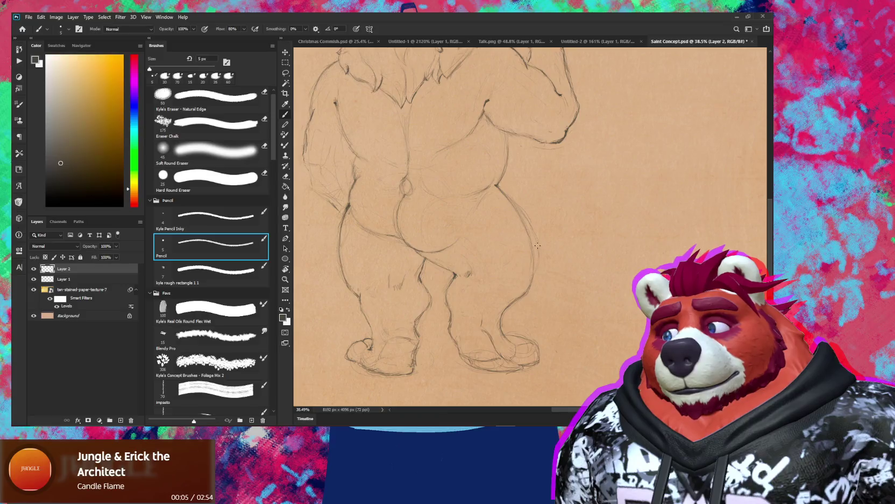
- Firm up the right hip and thigh outline with alternating eraser and pencil on a rotated canvas
{"action": "key", "text": "e"}
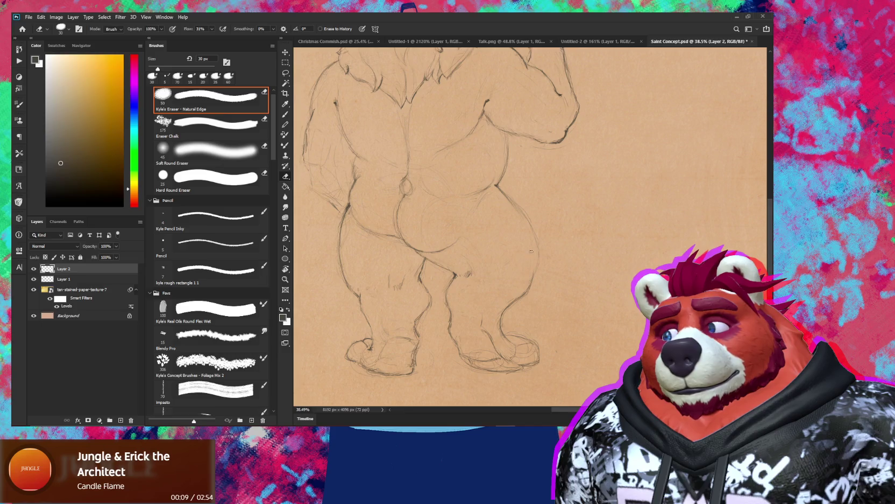
{"action": "left_click_drag", "start_coordinate": [509, 206], "coordinate": [519, 248]}
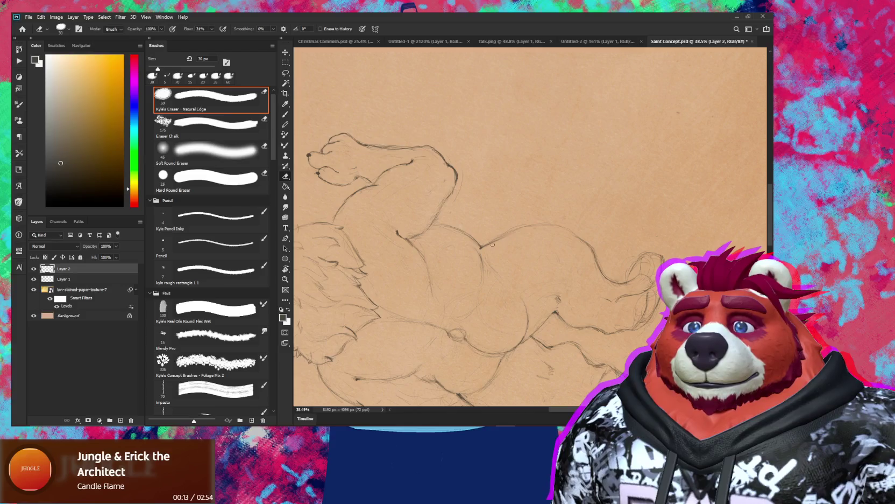
{"action": "key", "text": "b"}
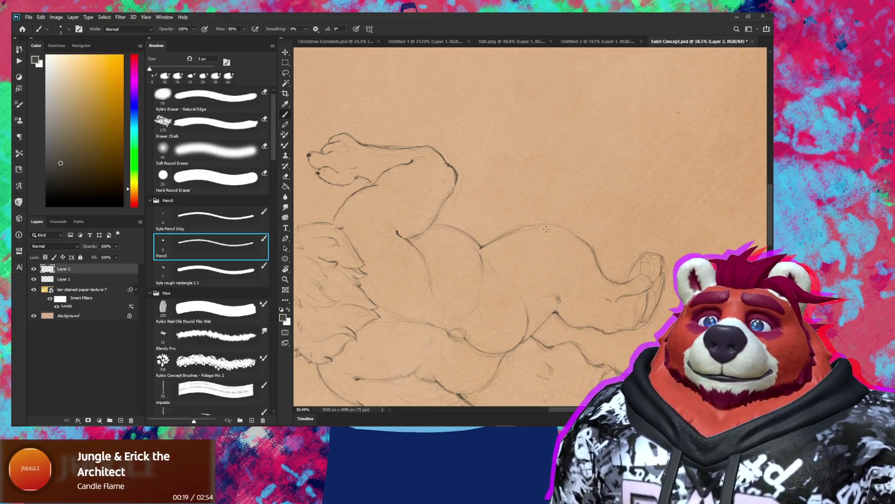
{"action": "key", "text": "e"}
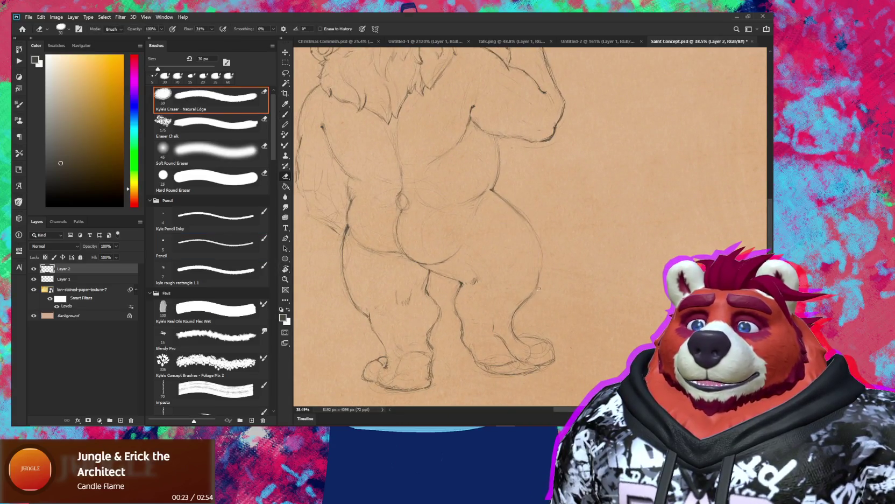
{"action": "key", "text": "b"}
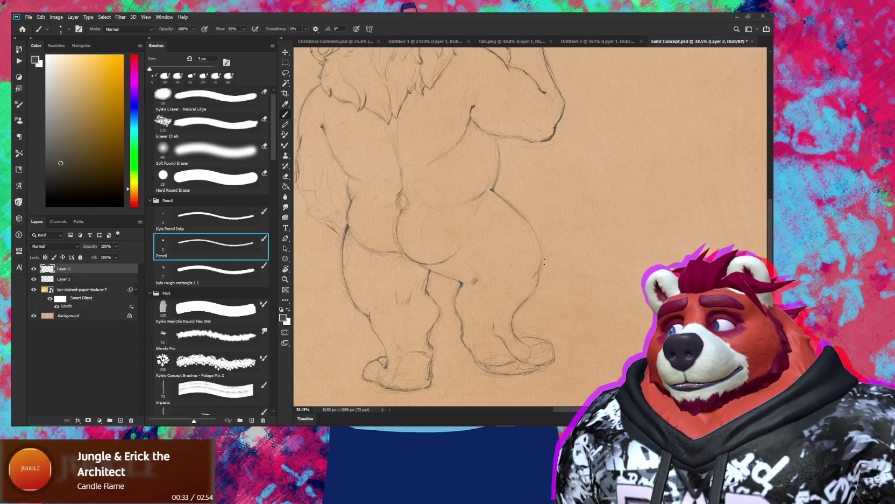
{"action": "key", "text": "z"}
{"action": "mouse_move", "coordinate": [542, 259]}
{"action": "left_mouse_down"}
{"action": "mouse_move", "coordinate": [533, 290]}
{"action": "mouse_move", "coordinate": [549, 274]}
{"action": "left_mouse_up"}
- Reset the canvas rotation and flip the view horizontally to check the drawing
{"action": "key", "text": "b"}
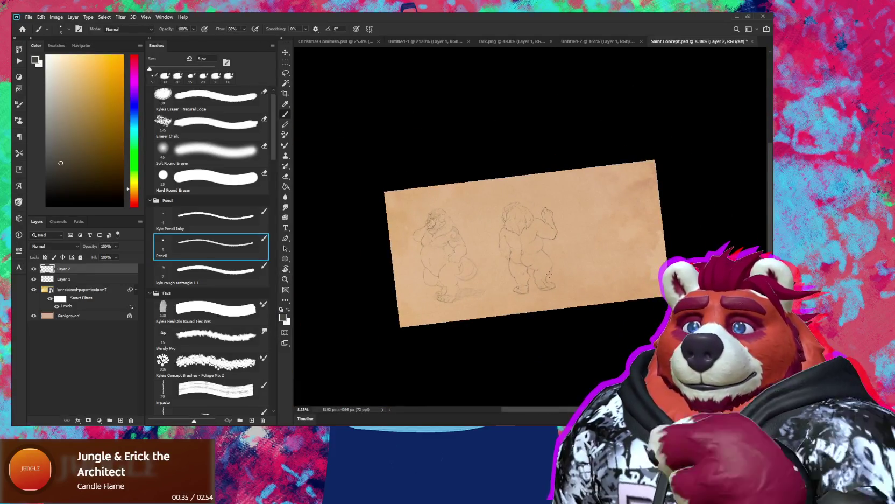
{"action": "key", "text": "r"}
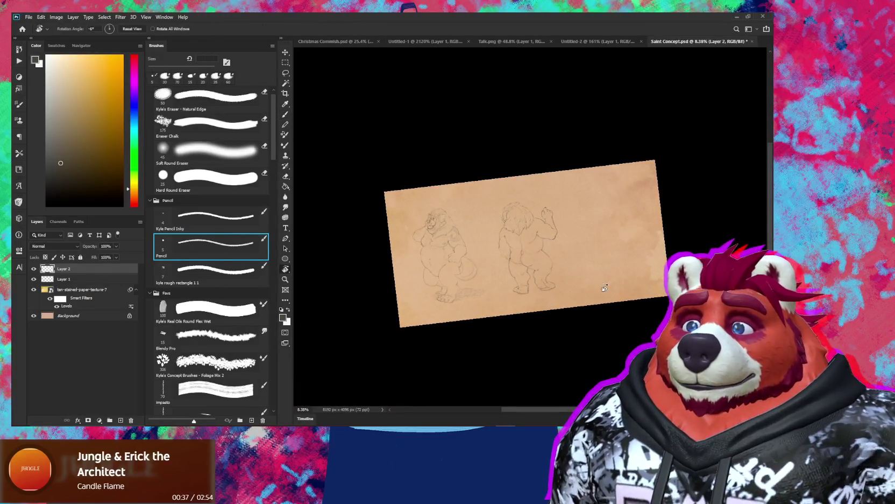
{"action": "left_click_drag", "start_coordinate": [549, 274], "coordinate": [603, 301]}
{"action": "mouse_move", "coordinate": [546, 291]}
{"action": "left_mouse_down"}
{"action": "mouse_move", "coordinate": [545, 308]}
{"action": "mouse_move", "coordinate": [575, 321]}
{"action": "mouse_move", "coordinate": [543, 294]}
{"action": "left_mouse_up"}
{"action": "key", "text": "z"}
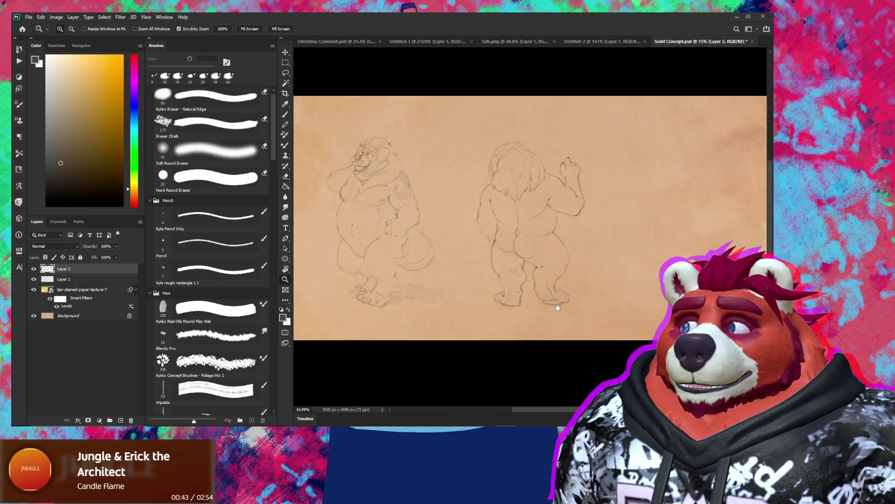
{"action": "key", "text": "ctrl+shift+h"}
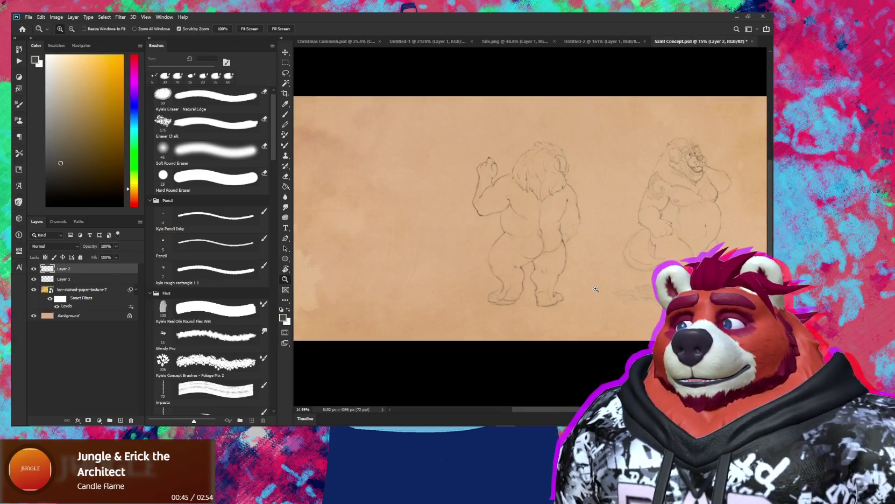
{"action": "left_click_drag", "start_coordinate": [546, 308], "coordinate": [462, 335]}
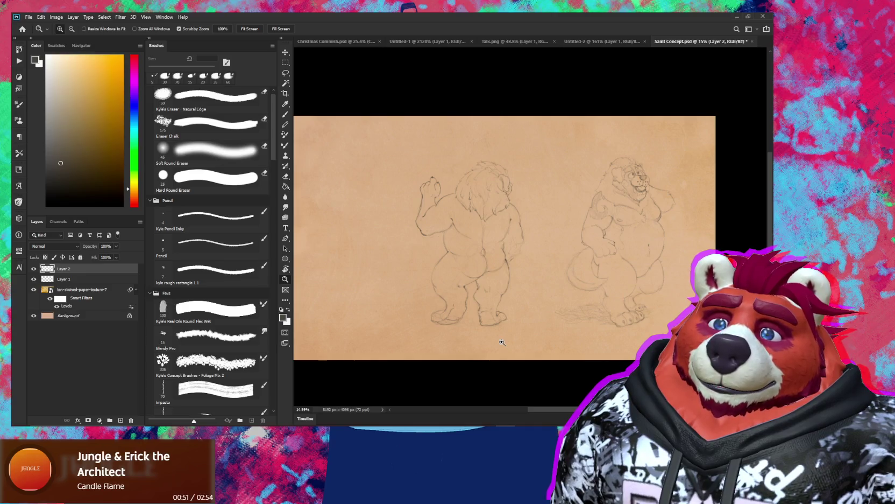
- Rotate the back-view figure on Layer 2 by about -3.6° and apply it
{"action": "key", "text": "v"}
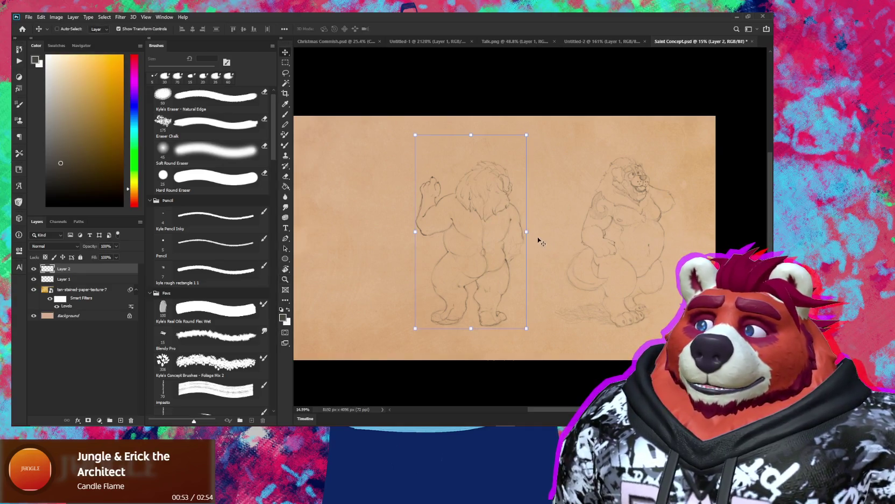
{"action": "left_click_drag", "start_coordinate": [536, 239], "coordinate": [537, 235]}
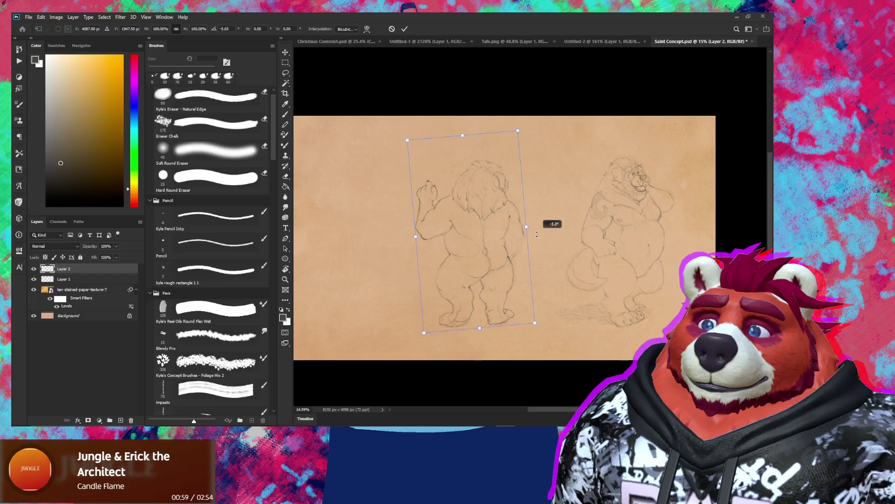
{"action": "left_click_drag", "start_coordinate": [536, 233], "coordinate": [537, 237]}
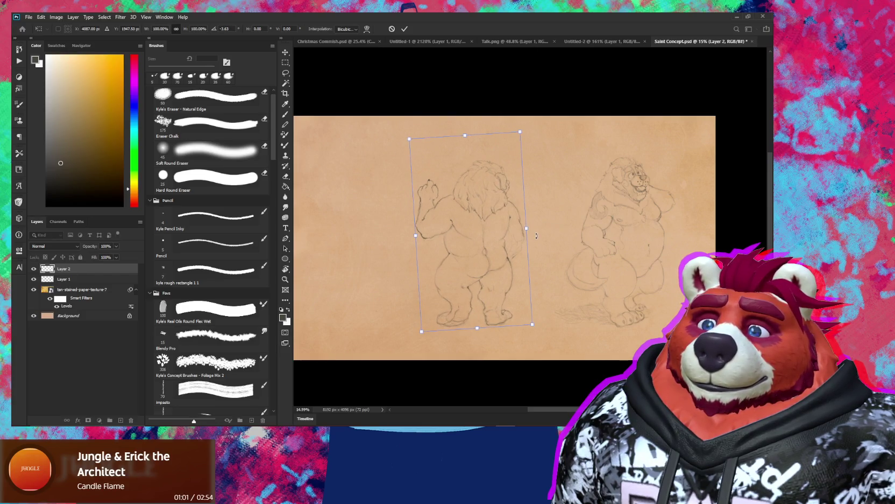
{"action": "key", "text": "Return"}
{"action": "scroll", "coordinate": [500, 328], "scroll_direction": "up", "scroll_amount": 1}
{"action": "scroll", "coordinate": [500, 326], "scroll_direction": "up", "scroll_amount": 2}
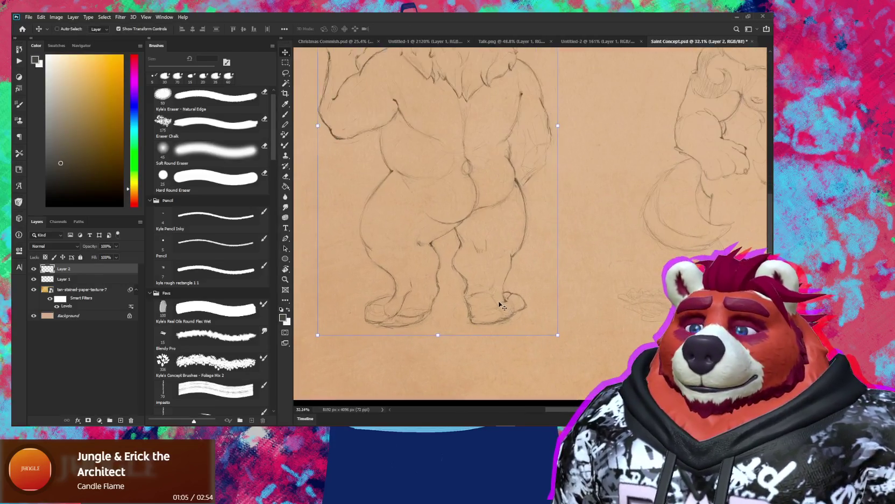
- Lasso the right foot and transform it up and left, rotated about 7.5°, then commit
{"action": "scroll", "coordinate": [519, 310], "scroll_direction": "up", "scroll_amount": 1}
{"action": "scroll", "coordinate": [520, 310], "scroll_direction": "up", "scroll_amount": 1}
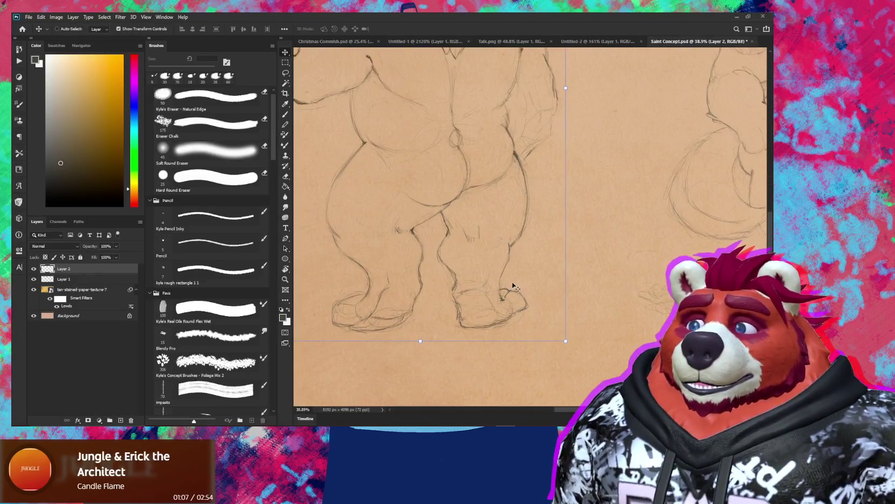
{"action": "key", "text": "l"}
{"action": "mouse_move", "coordinate": [510, 284]}
{"action": "left_mouse_down"}
{"action": "mouse_move", "coordinate": [450, 278]}
{"action": "mouse_move", "coordinate": [451, 338]}
{"action": "left_mouse_up"}
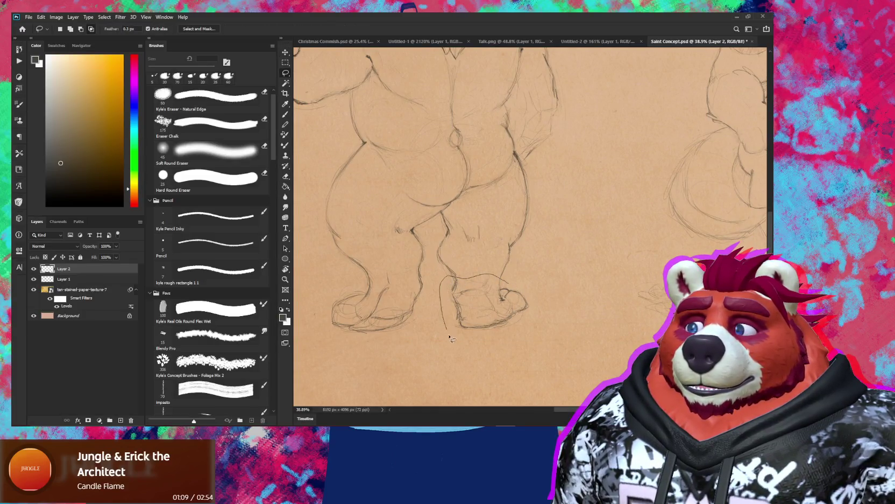
{"action": "mouse_move", "coordinate": [530, 333]}
{"action": "left_mouse_down"}
{"action": "mouse_move", "coordinate": [508, 278]}
{"action": "mouse_move", "coordinate": [548, 300]}
{"action": "mouse_move", "coordinate": [511, 304]}
{"action": "left_mouse_up"}
{"action": "key", "text": "v"}
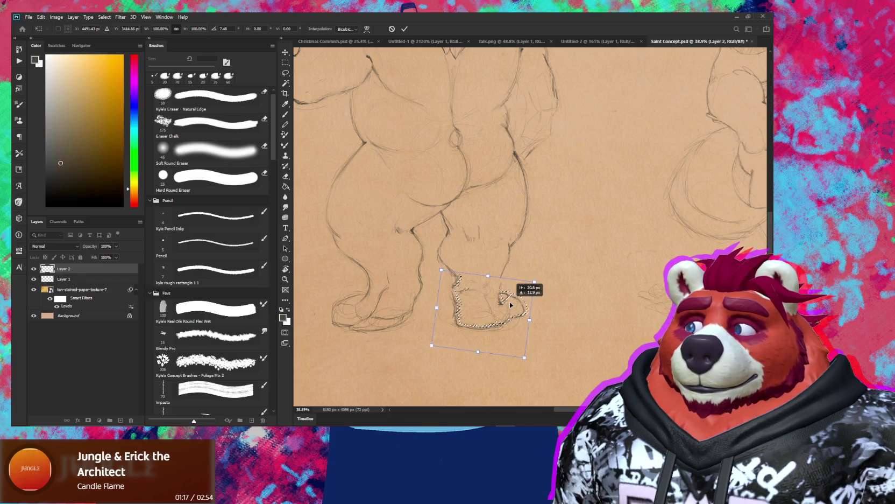
{"action": "mouse_move", "coordinate": [511, 304]}
{"action": "left_mouse_down"}
{"action": "mouse_move", "coordinate": [506, 291]}
{"action": "mouse_move", "coordinate": [513, 310]}
{"action": "left_mouse_up"}
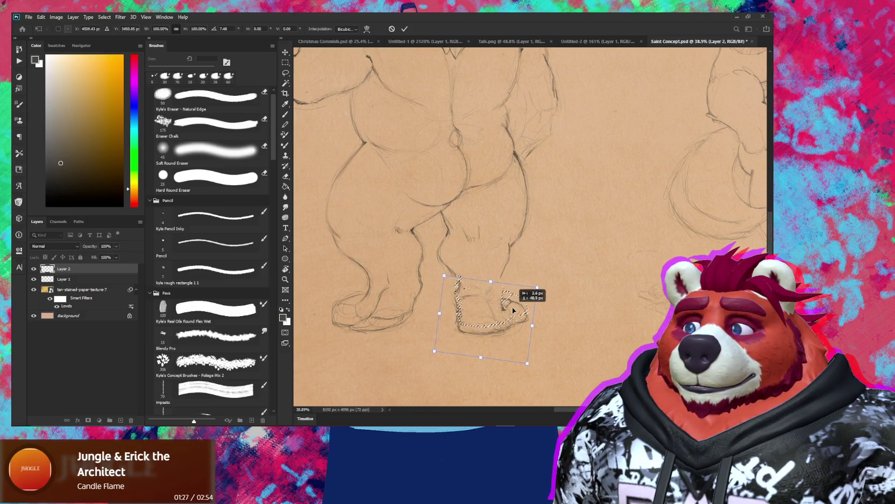
{"action": "left_click_drag", "start_coordinate": [513, 310], "coordinate": [515, 309]}
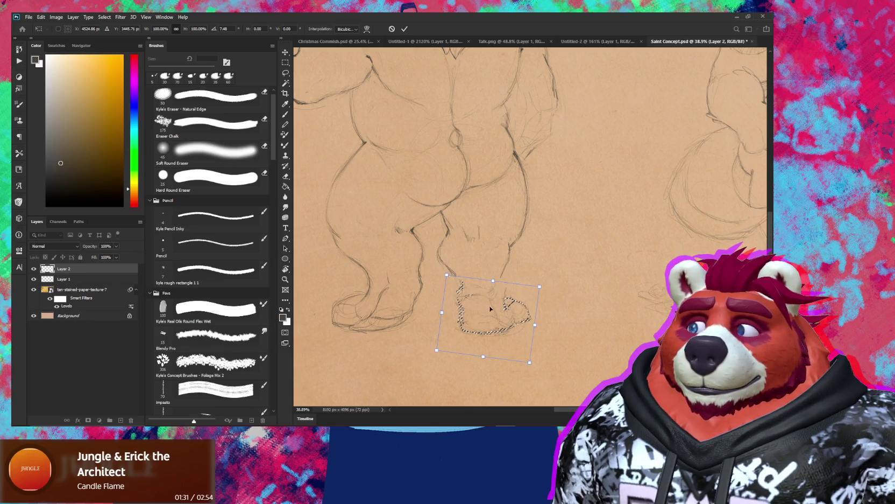
{"action": "left_click_drag", "start_coordinate": [511, 319], "coordinate": [504, 314]}
{"action": "left_click_drag", "start_coordinate": [505, 312], "coordinate": [504, 314]}
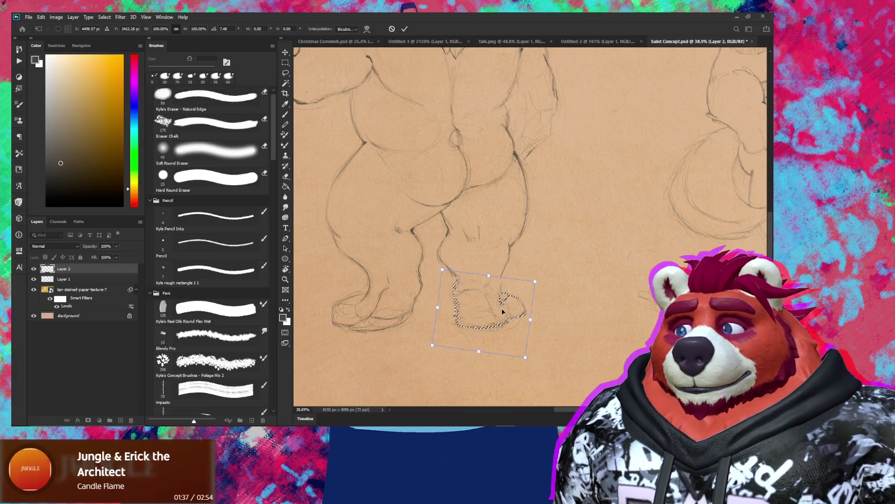
{"action": "key", "text": "Return"}
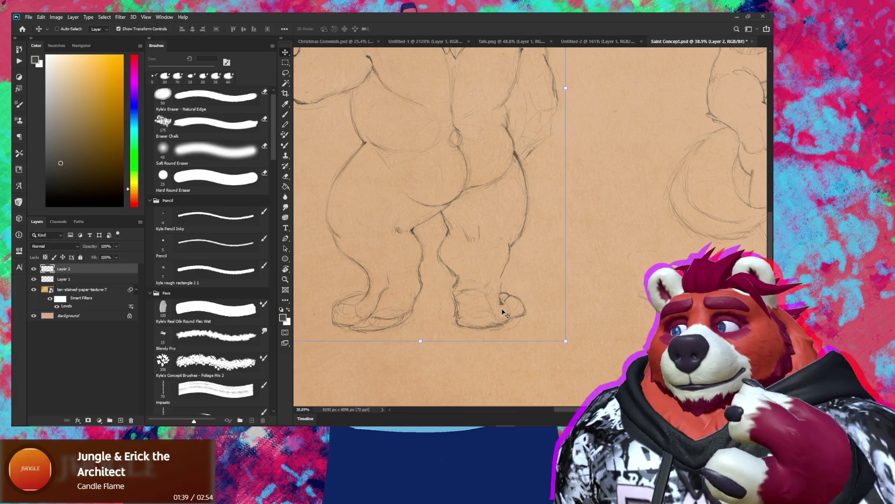
- Darken the back view's left leg contour with a pencil stroke and erase around it
{"action": "key", "text": "b"}
{"action": "key", "text": "e"}
{"action": "scroll", "coordinate": [407, 242], "scroll_direction": "up", "scroll_amount": 3}
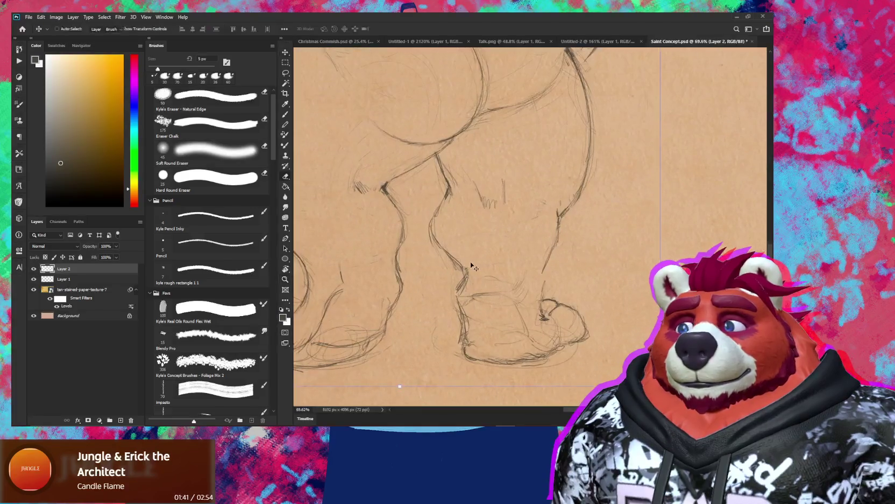
{"action": "key", "text": "b"}
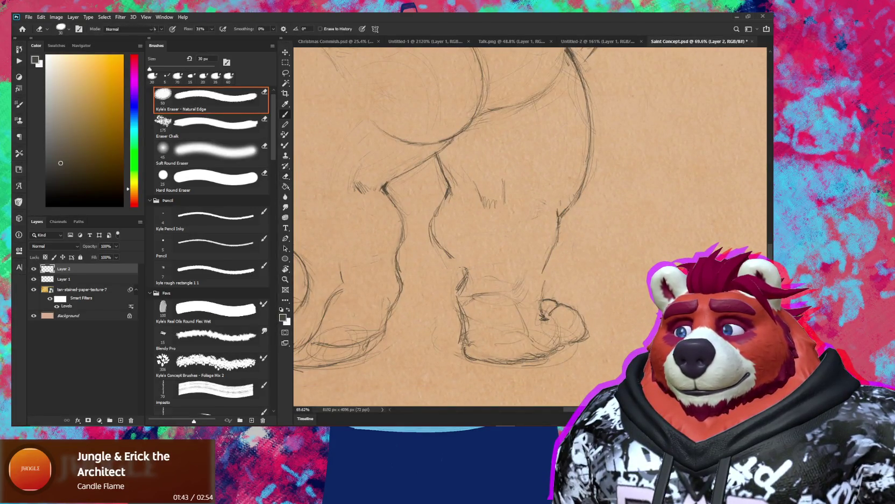
{"action": "left_click_drag", "start_coordinate": [462, 278], "coordinate": [463, 260]}
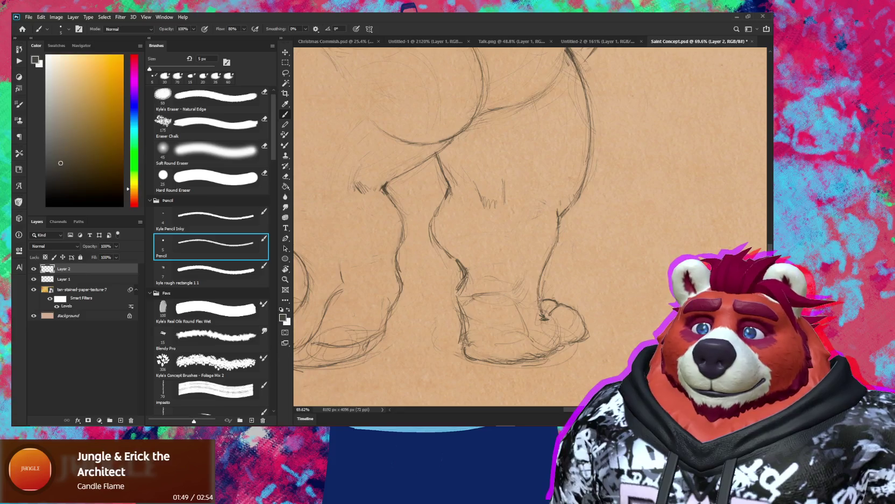
{"action": "key", "text": "e"}
{"action": "key", "text": "z"}
{"action": "left_click_drag", "start_coordinate": [546, 292], "coordinate": [525, 261]}
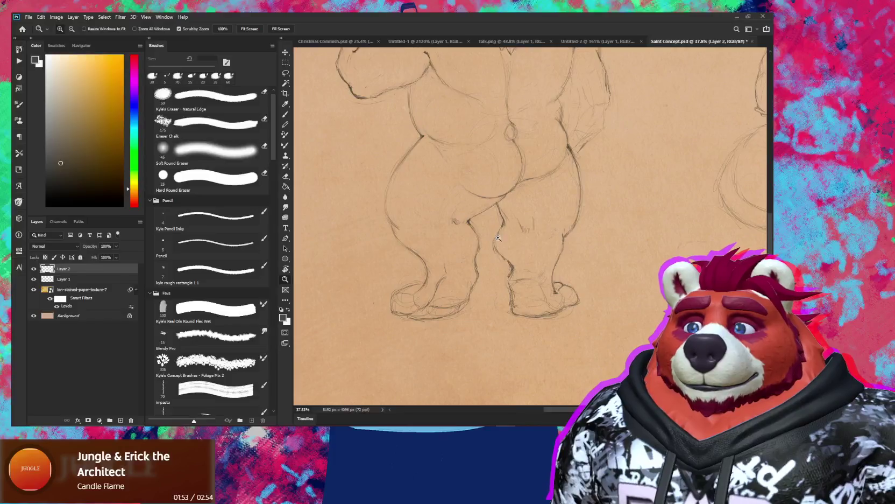
- Check the full sketch, then zoom back in and refine the right leg outline with pencil
{"action": "key", "text": "b"}
{"action": "key", "text": "e"}
{"action": "key", "text": "z"}
{"action": "left_click_drag", "start_coordinate": [493, 270], "coordinate": [463, 269]}
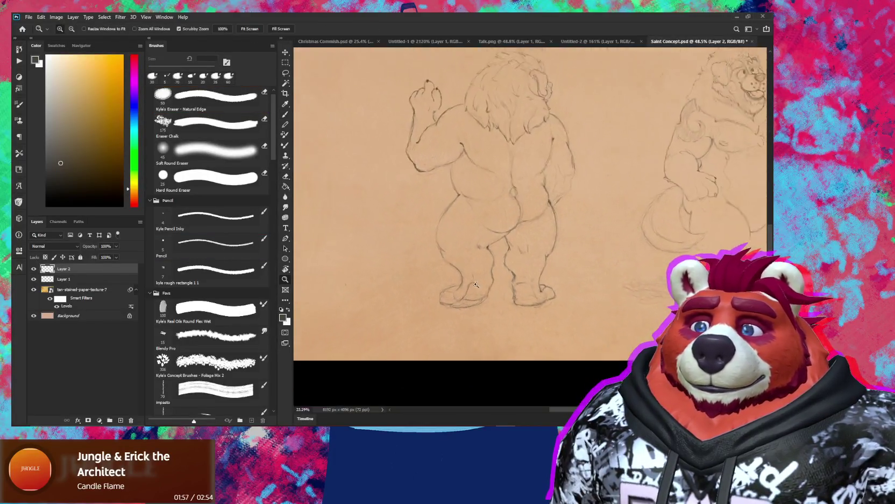
{"action": "key", "text": "z"}
{"action": "left_click_drag", "start_coordinate": [565, 251], "coordinate": [597, 252]}
{"action": "key", "text": "e"}
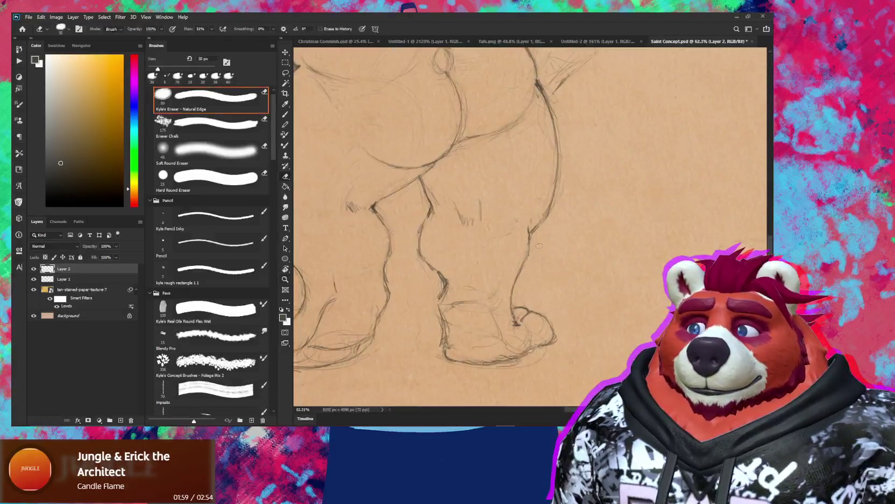
{"action": "key", "text": "b"}
{"action": "left_click_drag", "start_coordinate": [519, 262], "coordinate": [516, 278]}
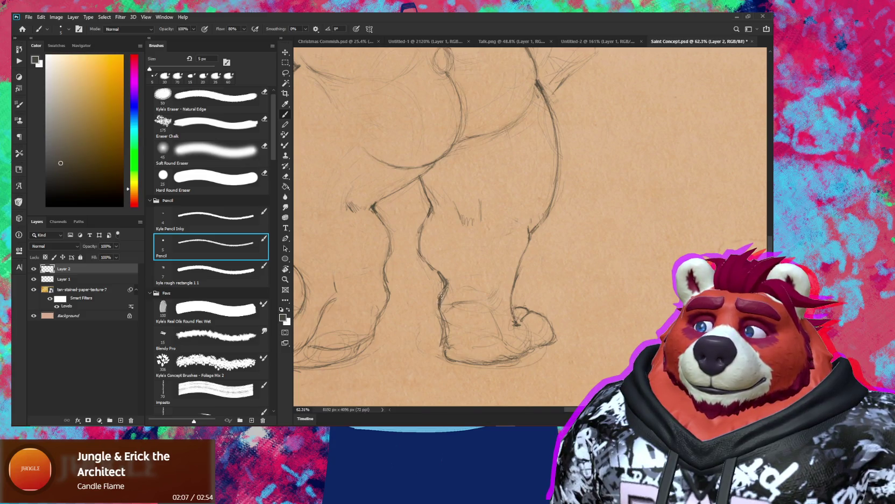
- Erase around the inner knee and add a small 5 px pencil mark on the calf
{"action": "key", "text": "e"}
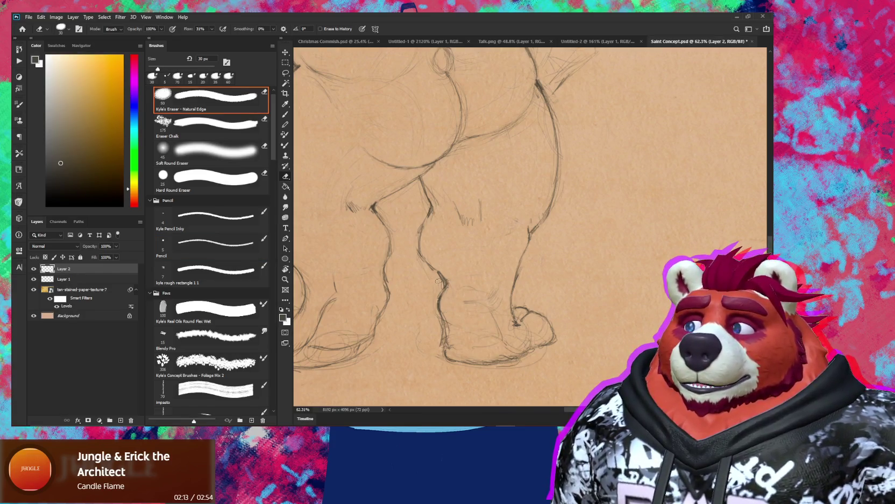
{"action": "key", "text": "b"}
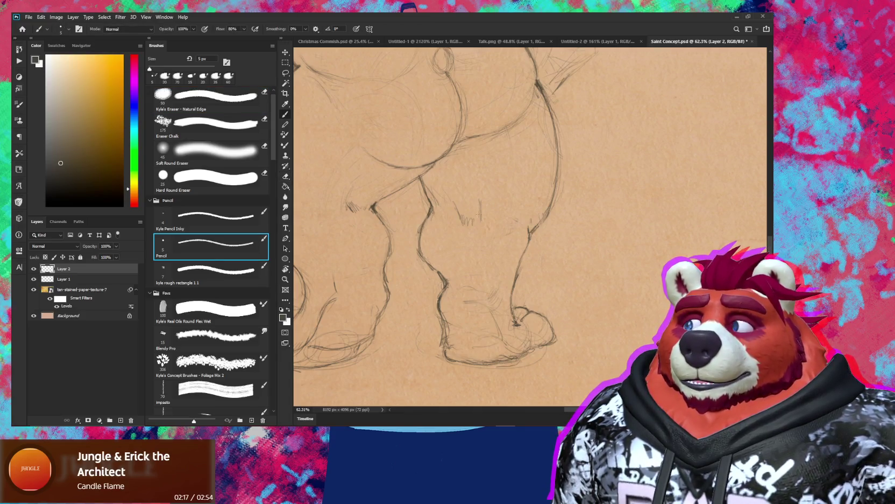
{"action": "key", "text": "e"}
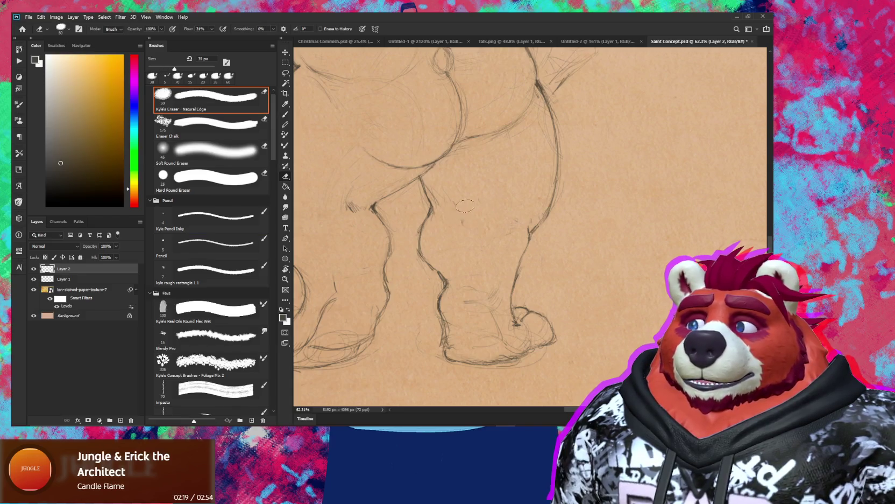
{"action": "key", "text": "b"}
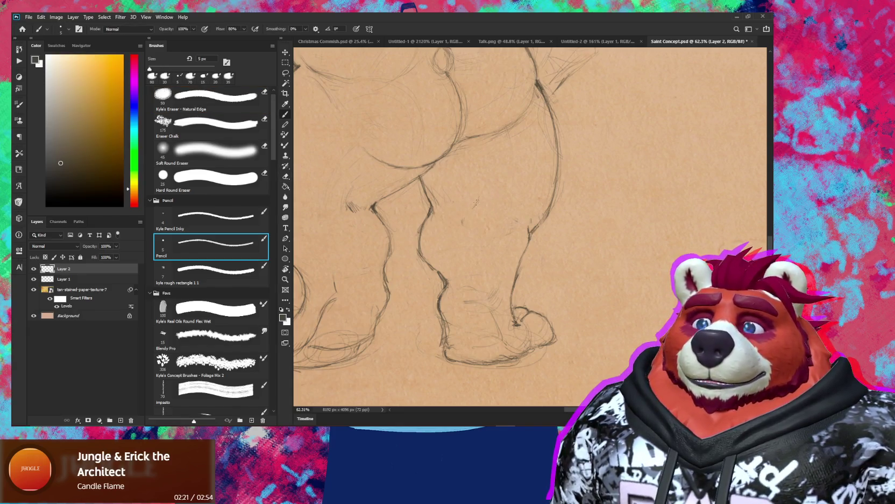
{"action": "left_click_drag", "start_coordinate": [478, 197], "coordinate": [474, 207]}
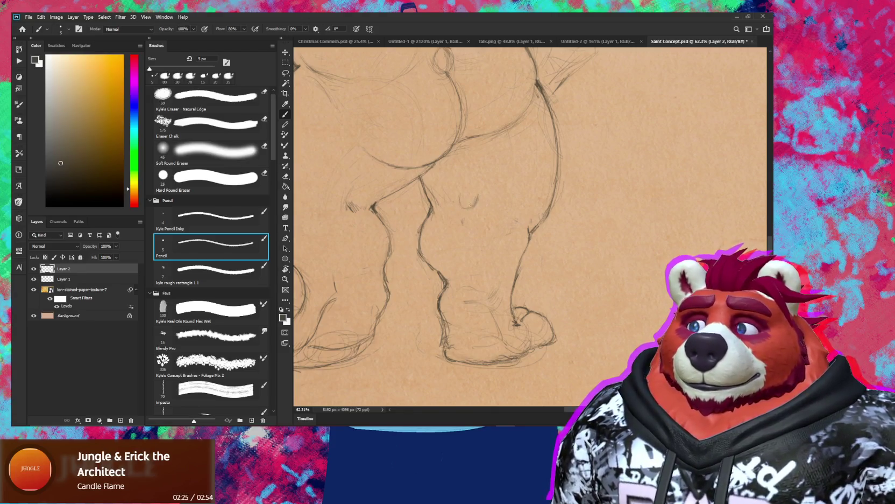
{"action": "key", "text": "z"}
{"action": "left_click_drag", "start_coordinate": [465, 199], "coordinate": [475, 261]}
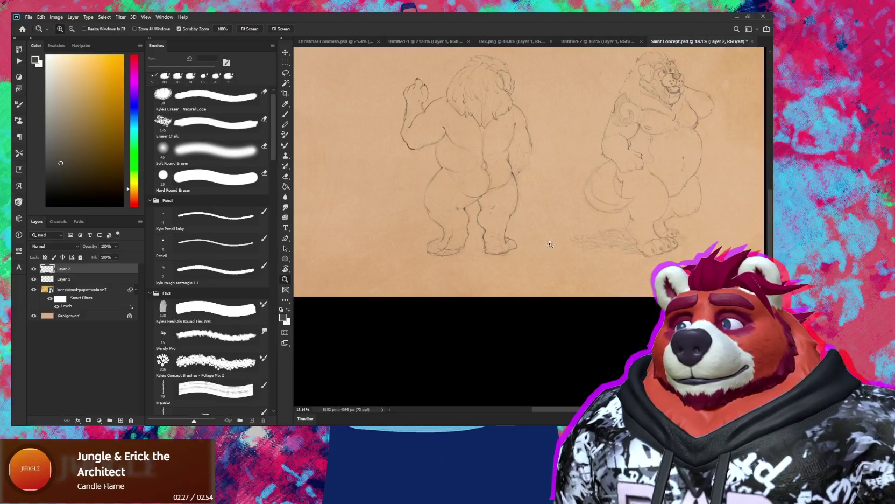
- Zoom in close on the back view's legs, alternating between the Pencil and Eraser tools
{"action": "left_click_drag", "start_coordinate": [483, 217], "coordinate": [533, 184]}
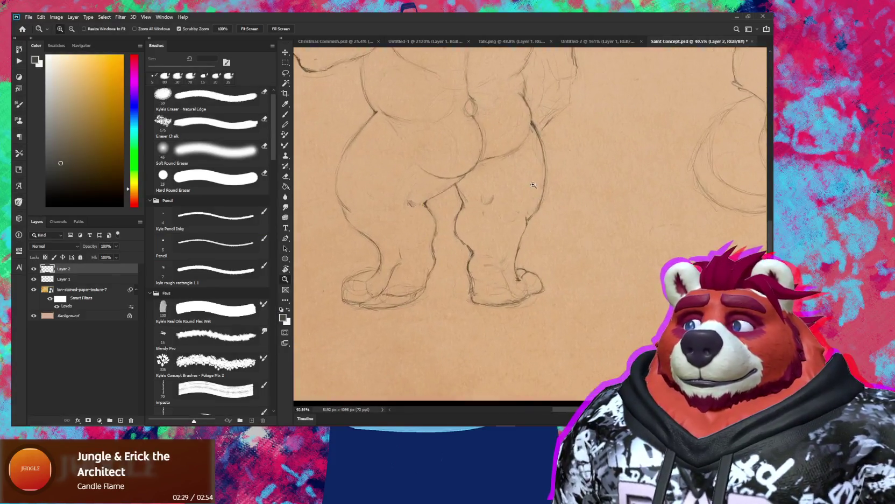
{"action": "left_click_drag", "start_coordinate": [513, 156], "coordinate": [544, 156]}
{"action": "key", "text": "b"}
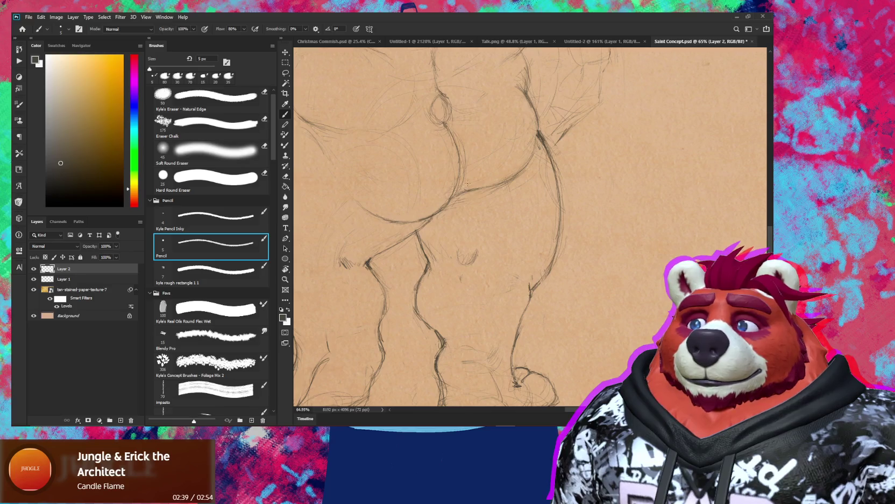
{"action": "key", "text": "e"}
{"action": "key", "text": "b"}
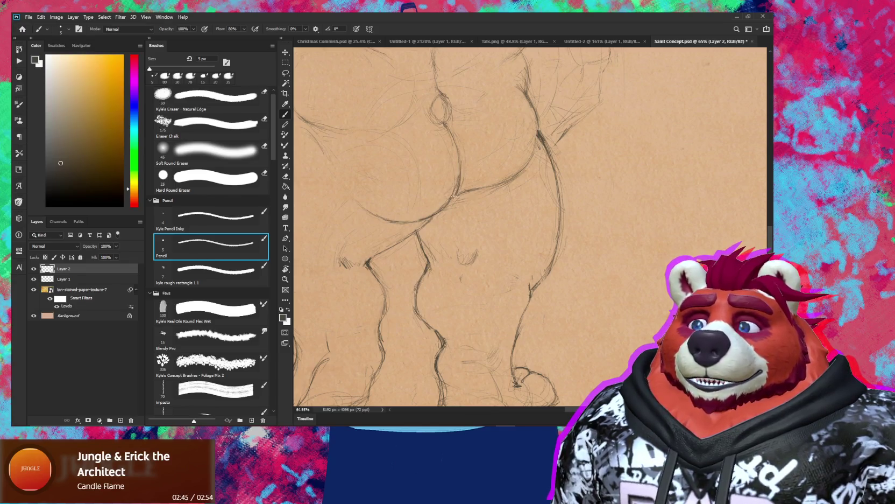
{"action": "key", "text": "e"}
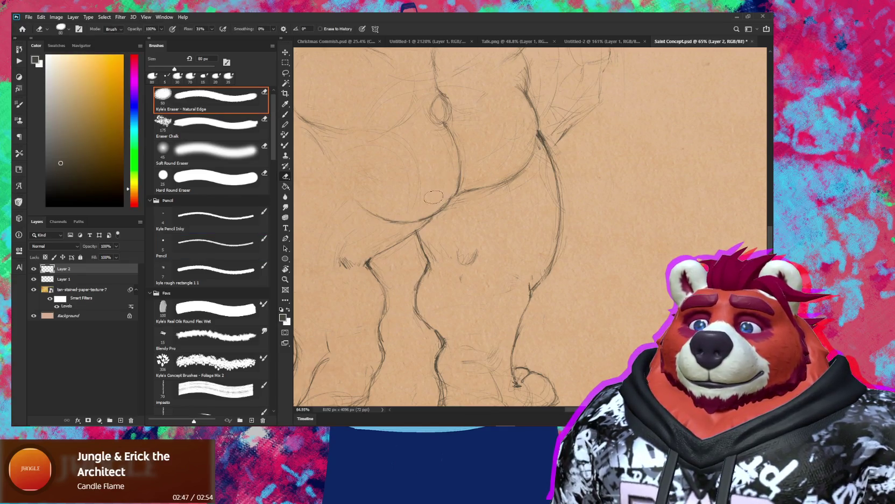
{"action": "key", "text": "b"}
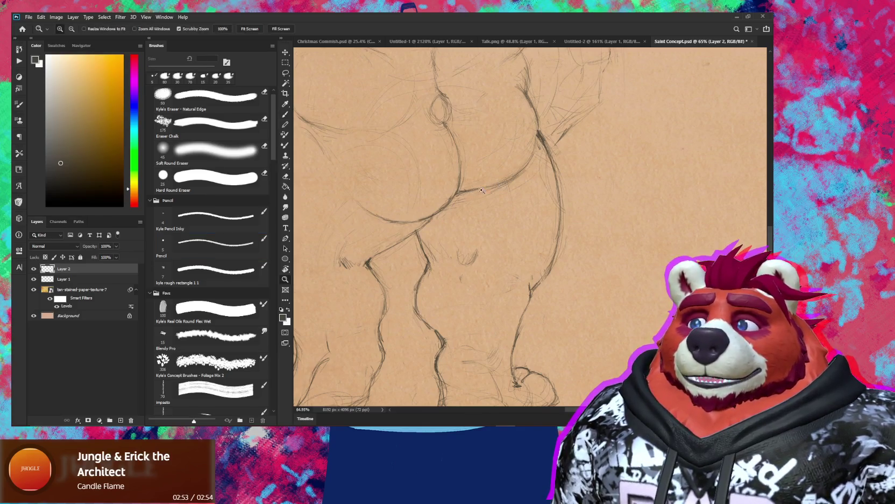
- Fit the whole page in the window and mirror the view horizontally to check the legs
{"action": "key", "text": "ctrl+0"}
{"action": "left_click_drag", "start_coordinate": [552, 220], "coordinate": [542, 254]}
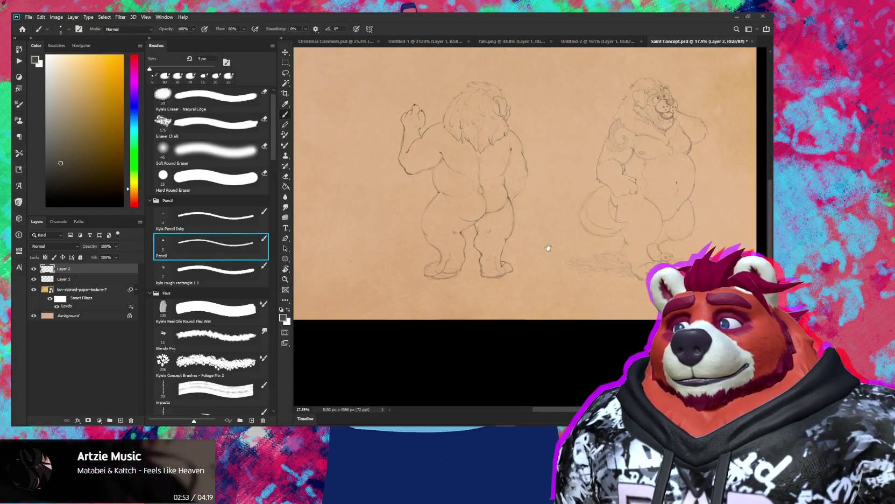
{"action": "key", "text": "ctrl+shift+h"}
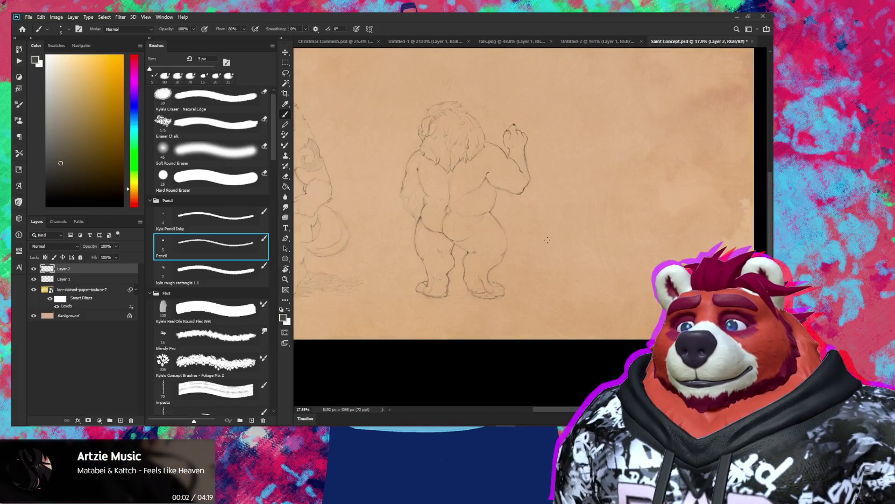
{"action": "mouse_move", "coordinate": [541, 255]}
{"action": "left_mouse_down"}
{"action": "mouse_move", "coordinate": [582, 226]}
{"action": "mouse_move", "coordinate": [597, 231]}
{"action": "left_mouse_up"}
- Zoom into the back view's feet and erase the stray line under the right foot
{"action": "key", "text": "z"}
{"action": "left_click", "coordinate": [568, 264]}
{"action": "left_click", "coordinate": [216, 245]}
{"action": "key", "text": "e"}
{"action": "left_click_drag", "start_coordinate": [579, 274], "coordinate": [555, 274]}
{"action": "key", "text": "b"}
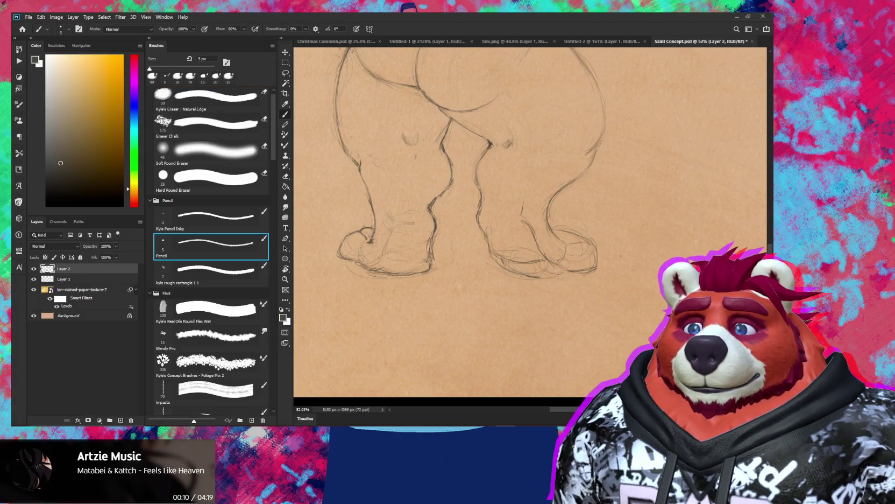
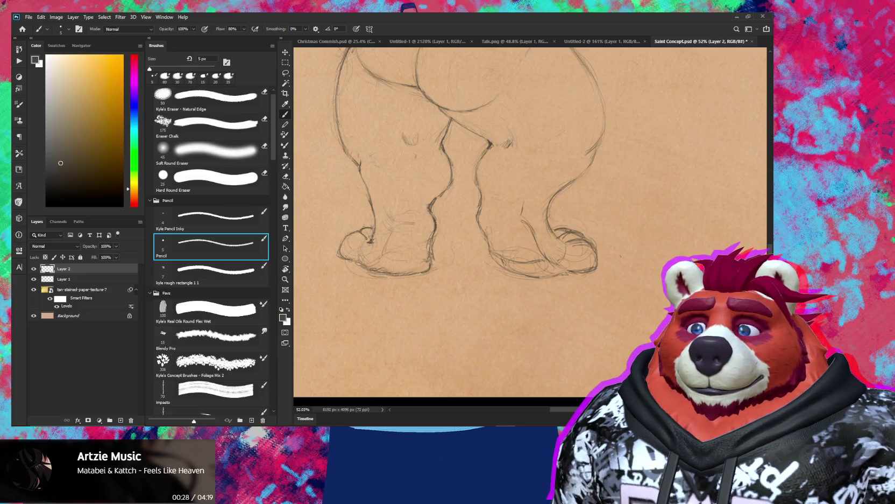
- Zoom out around the right foot and draw a pencil line beneath it
{"action": "key", "text": "z"}
{"action": "mouse_move", "coordinate": [592, 253]}
{"action": "left_mouse_down"}
{"action": "mouse_move", "coordinate": [583, 249]}
{"action": "mouse_move", "coordinate": [619, 266]}
{"action": "mouse_move", "coordinate": [623, 278]}
{"action": "left_mouse_up"}
{"action": "key", "text": "b"}
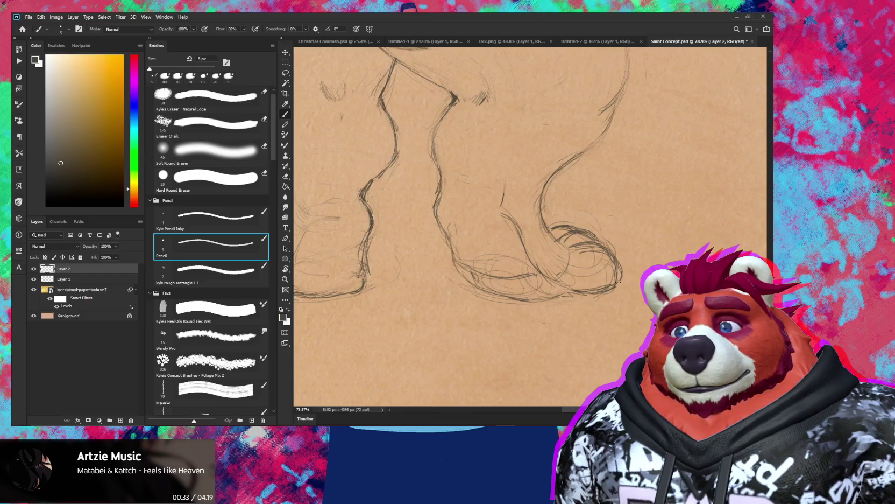
{"action": "key", "text": "e"}
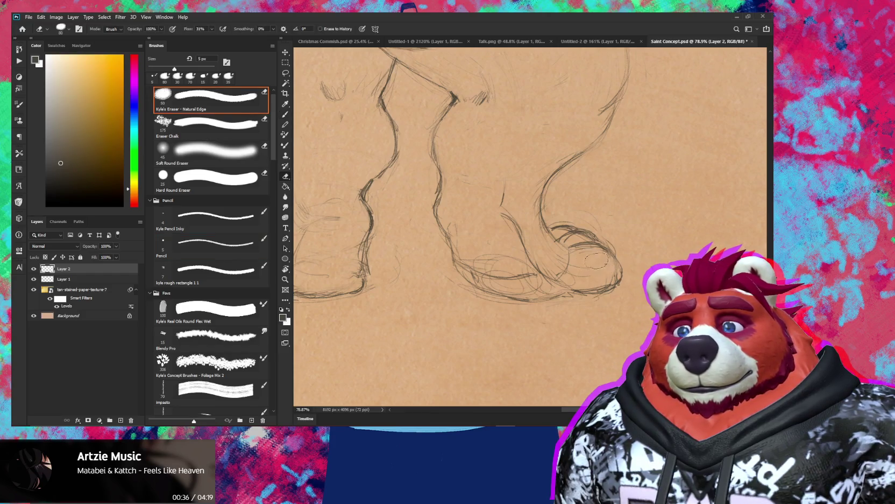
{"action": "key", "text": "b"}
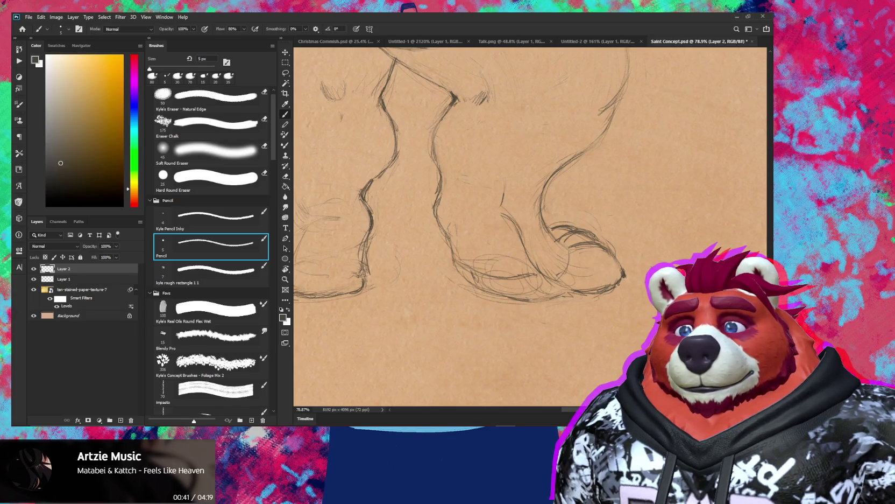
{"action": "scroll", "coordinate": [626, 275], "scroll_direction": "down", "scroll_amount": 5}
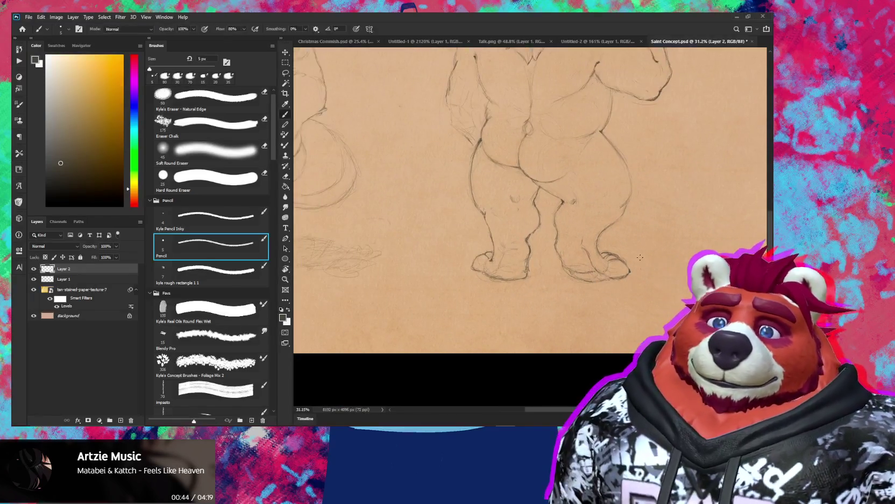
{"action": "scroll", "coordinate": [633, 299], "scroll_direction": "up", "scroll_amount": 2}
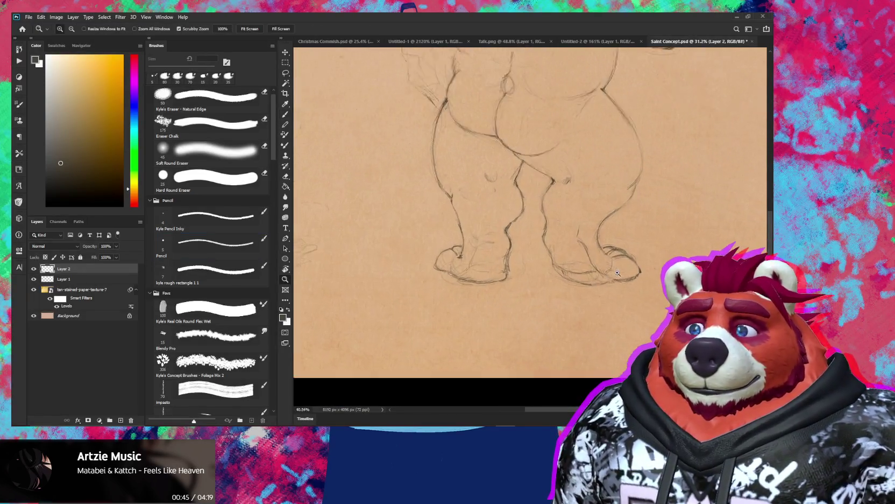
{"action": "scroll", "coordinate": [633, 300], "scroll_direction": "up", "scroll_amount": 2}
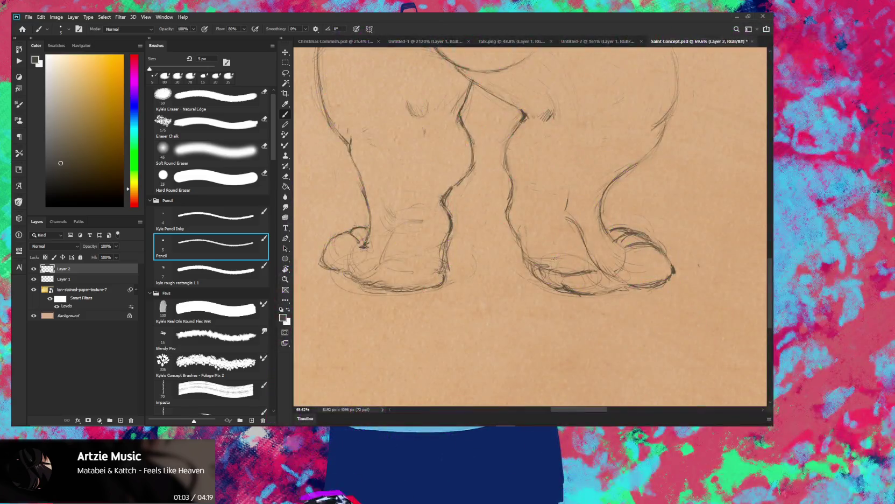
{"action": "left_click_drag", "start_coordinate": [537, 266], "coordinate": [595, 272]}
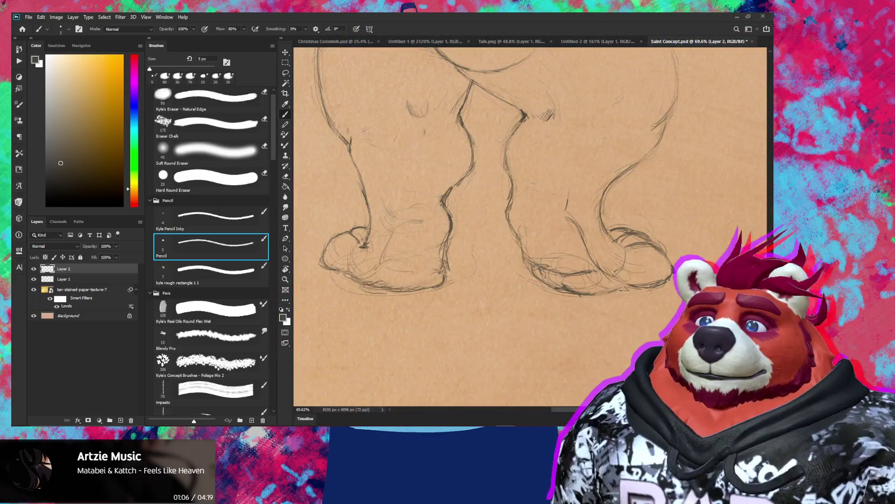
- Erase stray hatching inside both feet and redraw the left foot's bottom edge
{"action": "key", "text": "e"}
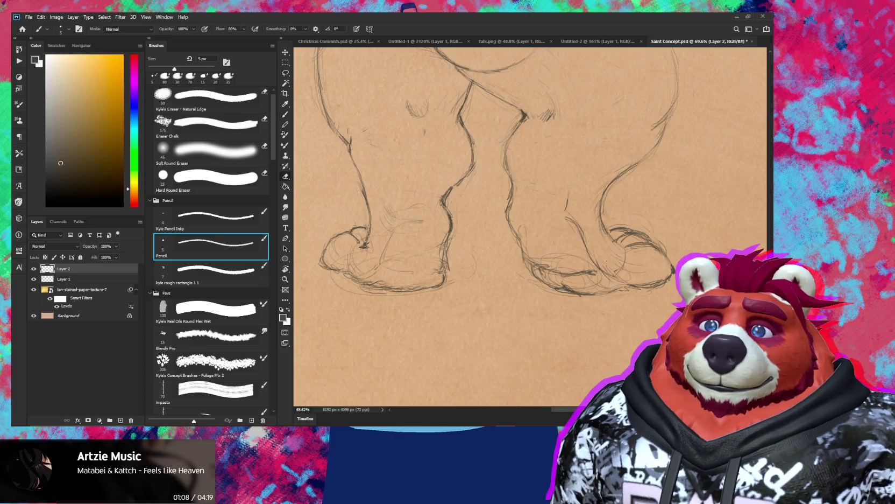
{"action": "left_click_drag", "start_coordinate": [569, 209], "coordinate": [595, 256]}
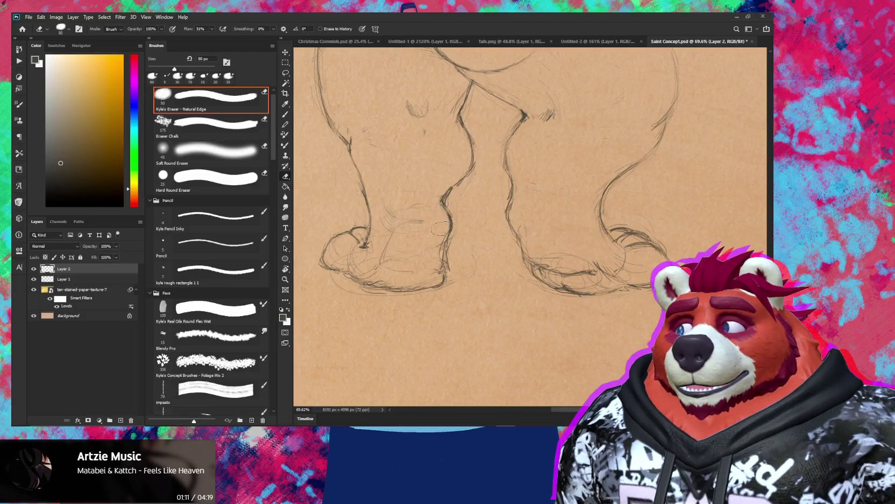
{"action": "left_click_drag", "start_coordinate": [412, 218], "coordinate": [387, 251]}
{"action": "key", "text": "b"}
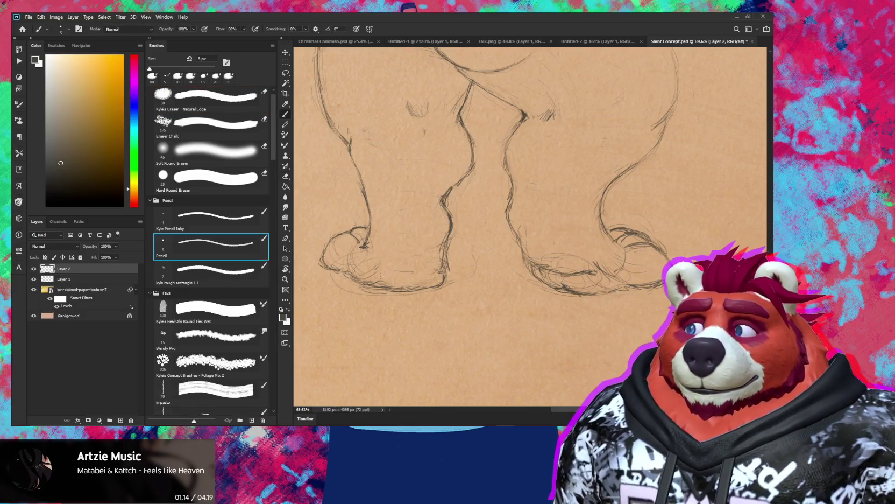
{"action": "left_click_drag", "start_coordinate": [392, 271], "coordinate": [410, 274]}
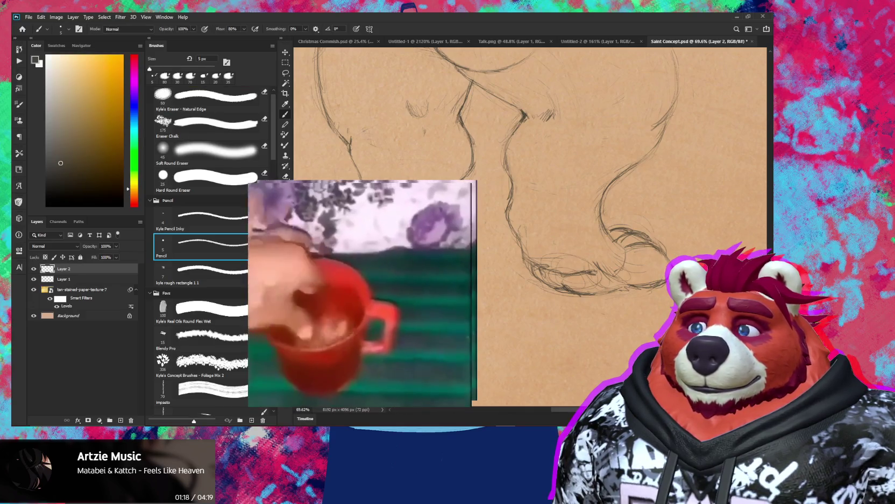
{"action": "key", "text": "e"}
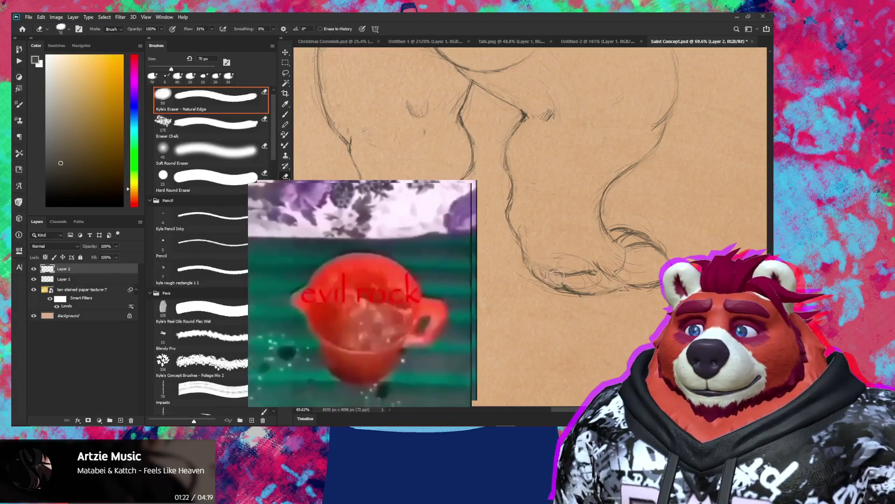
{"action": "key", "text": "b"}
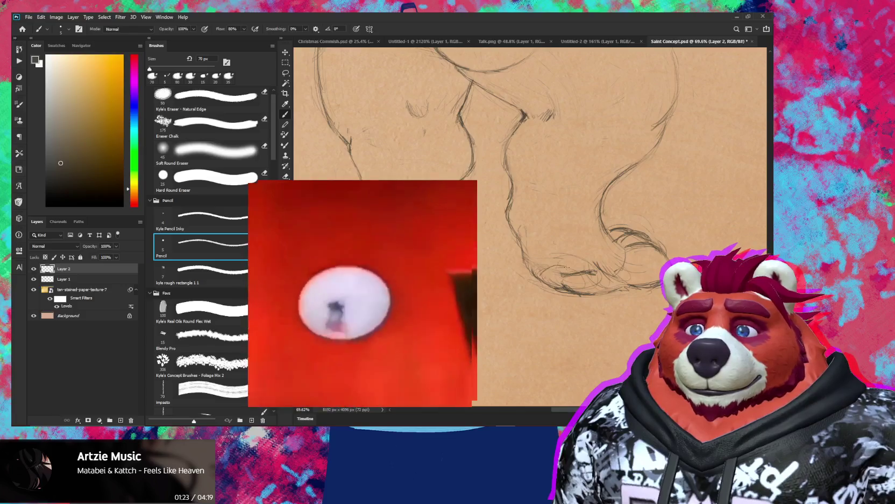
{"action": "key", "text": "e"}
{"action": "key", "text": "b"}
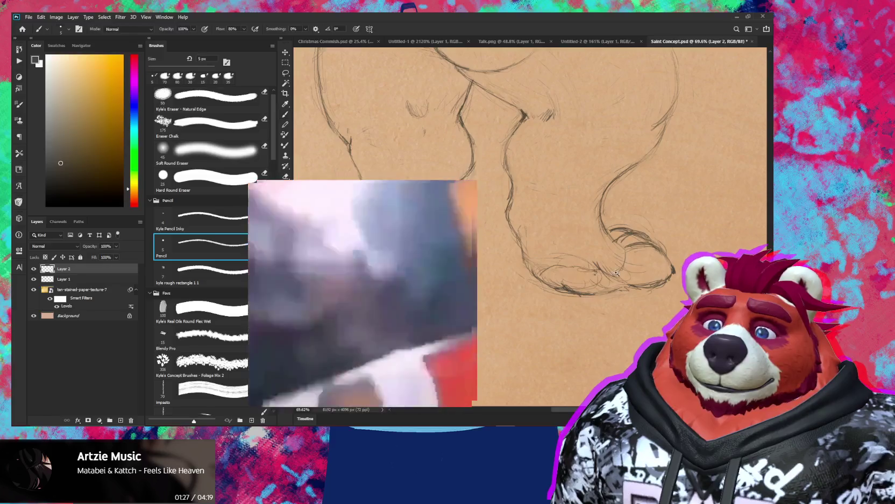
{"action": "key", "text": "z"}
{"action": "scroll", "coordinate": [636, 274], "scroll_direction": "down", "scroll_amount": 5}
{"action": "scroll", "coordinate": [636, 274], "scroll_direction": "up", "scroll_amount": 5}
{"action": "key", "text": "e"}
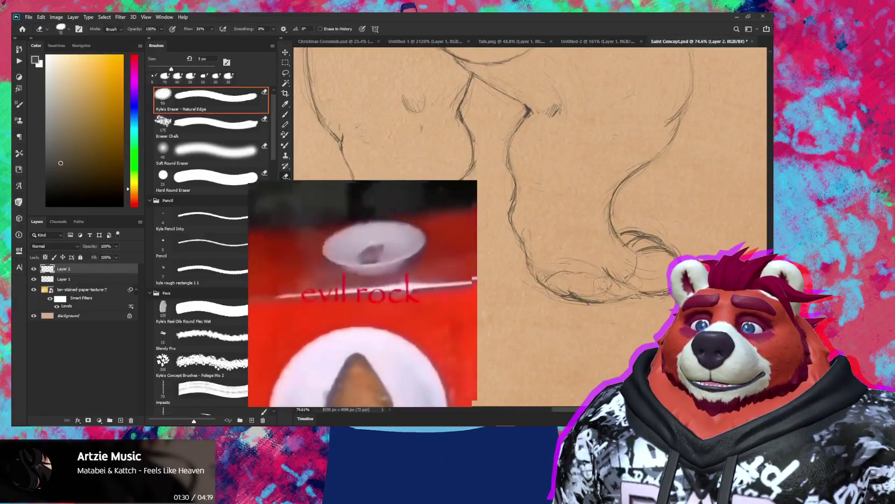
{"action": "key", "text": "b"}
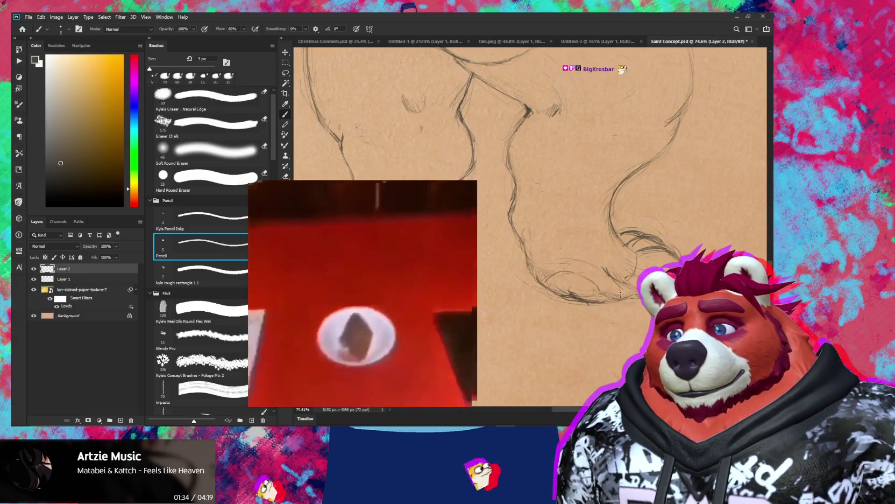
{"action": "key", "text": "e"}
{"action": "key", "text": "b"}
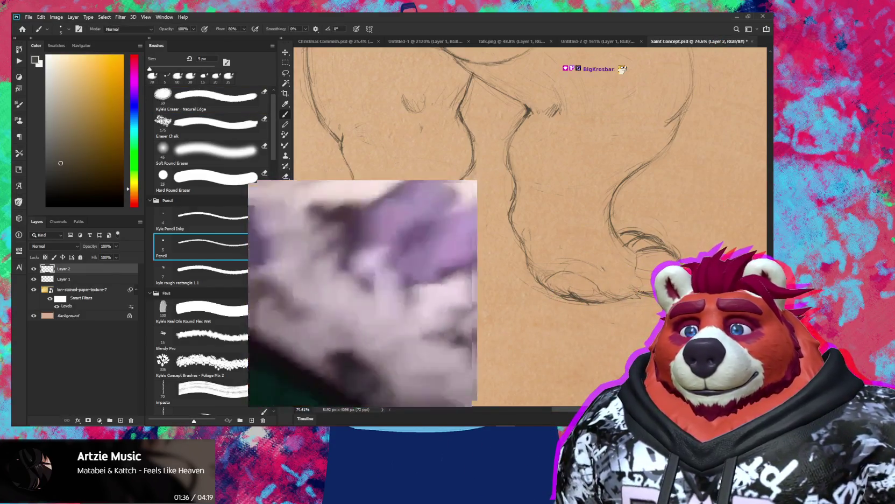
{"action": "key", "text": "e"}
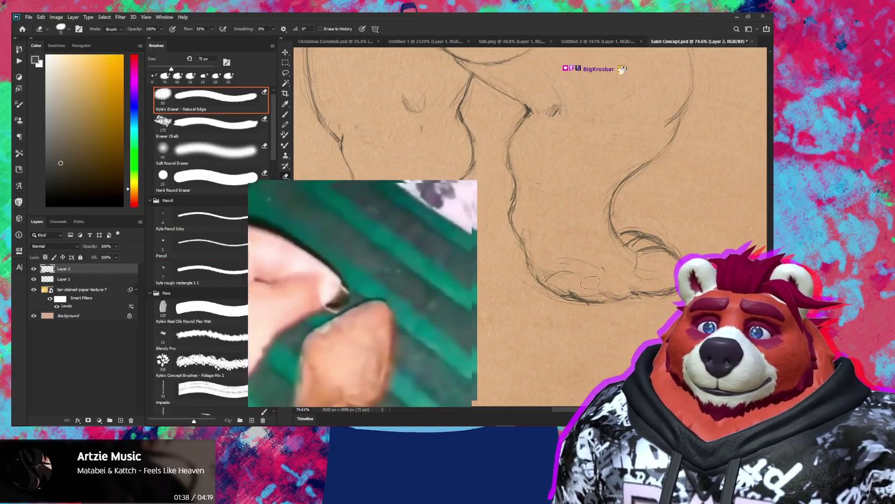
{"action": "key", "text": "b"}
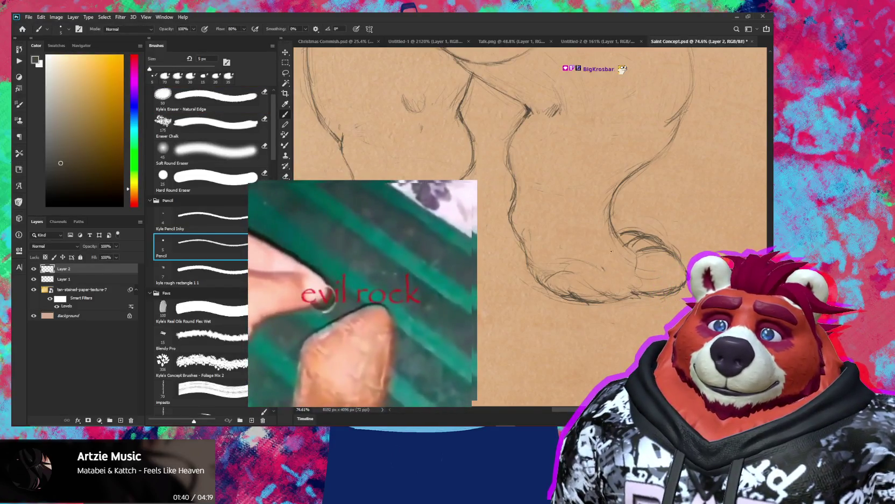
{"action": "key", "text": "e"}
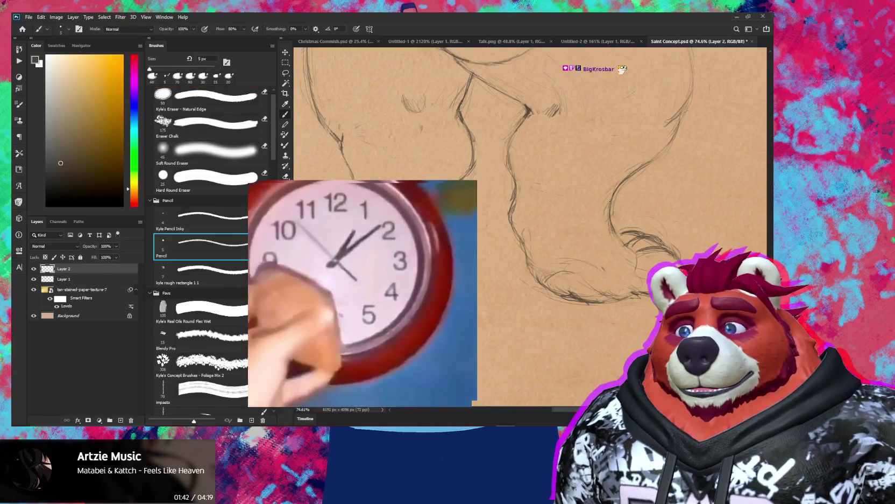
{"action": "key", "text": "b"}
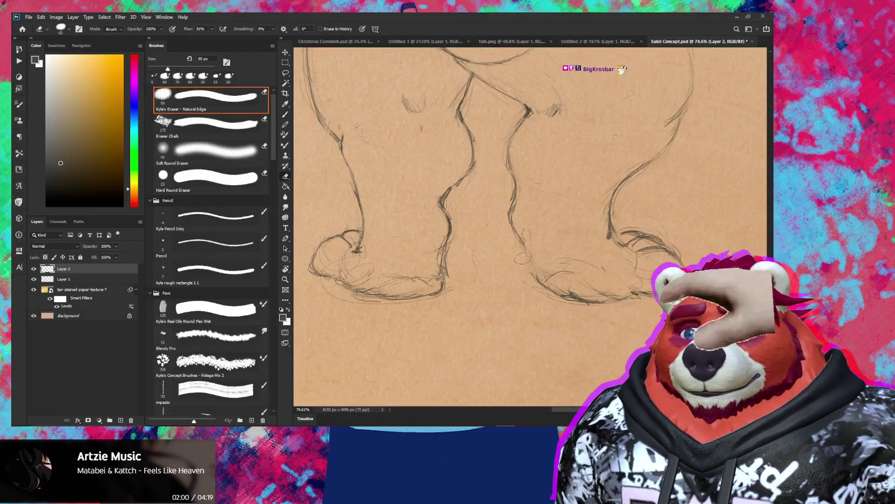
- Extend and darken the right foot's inner contour down to the outline
{"action": "key", "text": "b"}
{"action": "left_click_drag", "start_coordinate": [525, 245], "coordinate": [537, 276]}
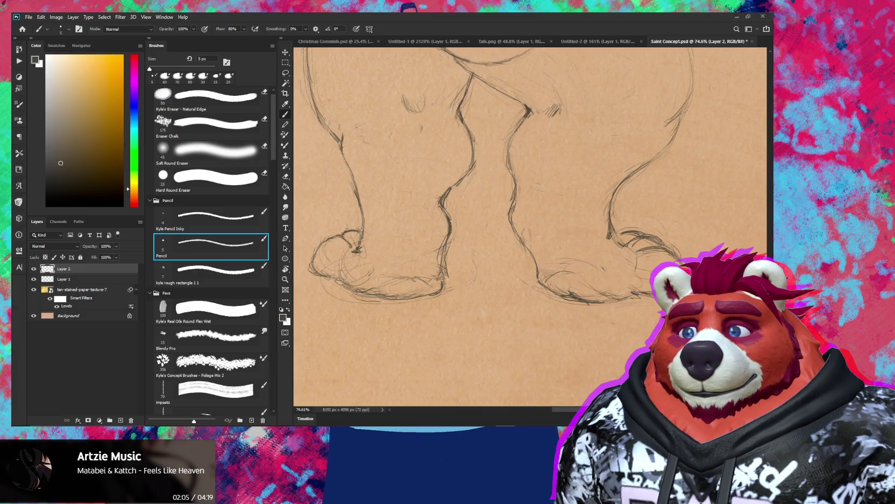
{"action": "key", "text": "e"}
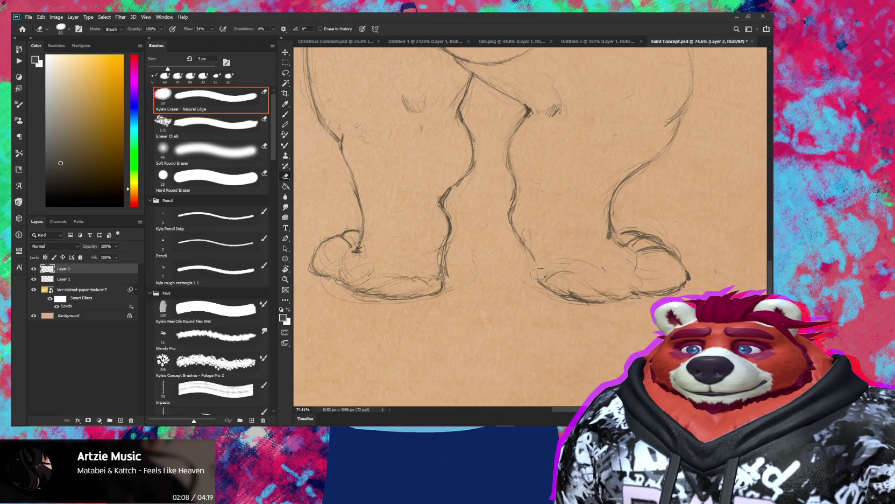
{"action": "key", "text": "b"}
{"action": "left_click_drag", "start_coordinate": [531, 259], "coordinate": [537, 285]}
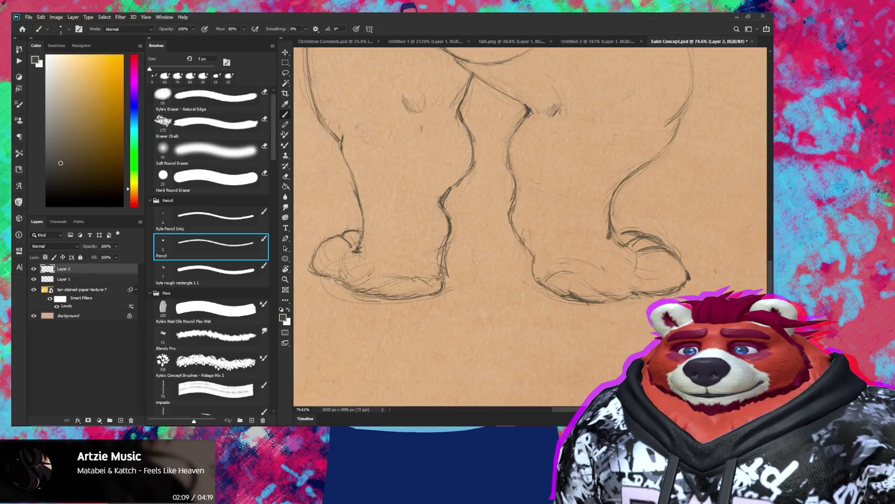
- Erase the faint lines under the right foot and draw a new bottom outline with the 5 px pencil
{"action": "key", "text": "e"}
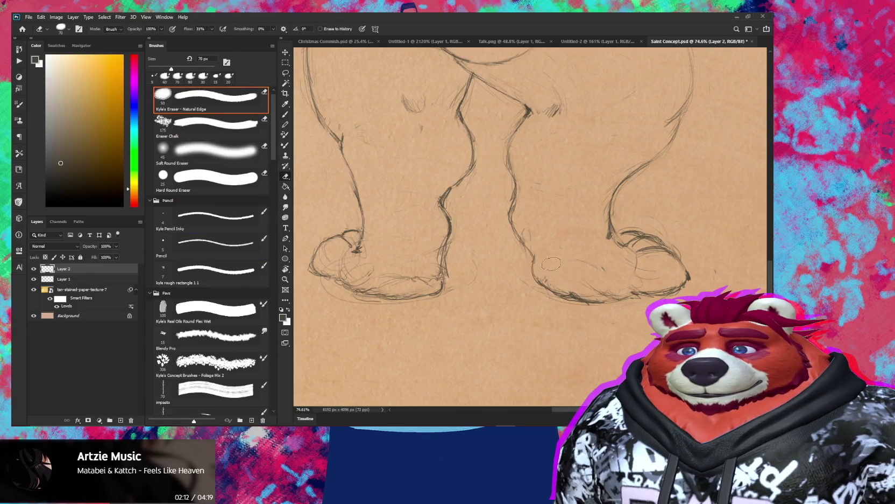
{"action": "left_click_drag", "start_coordinate": [561, 269], "coordinate": [590, 299]}
{"action": "left_click_drag", "start_coordinate": [538, 279], "coordinate": [589, 301]}
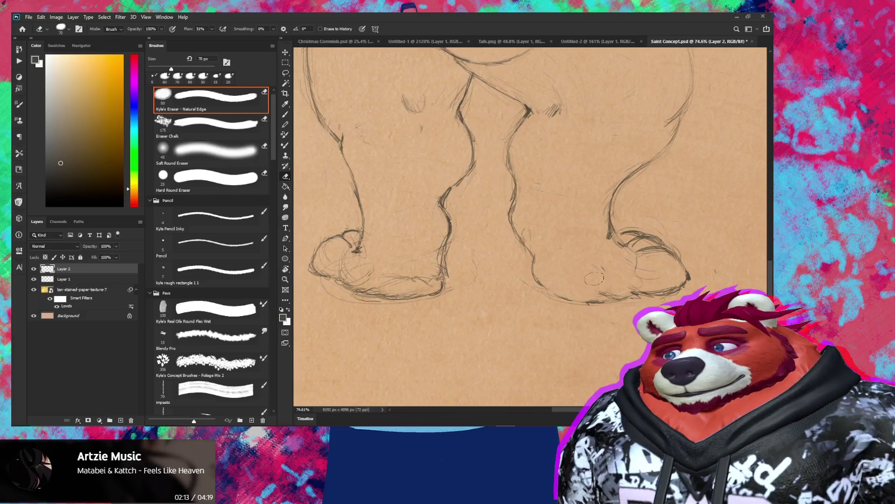
{"action": "key", "text": "b"}
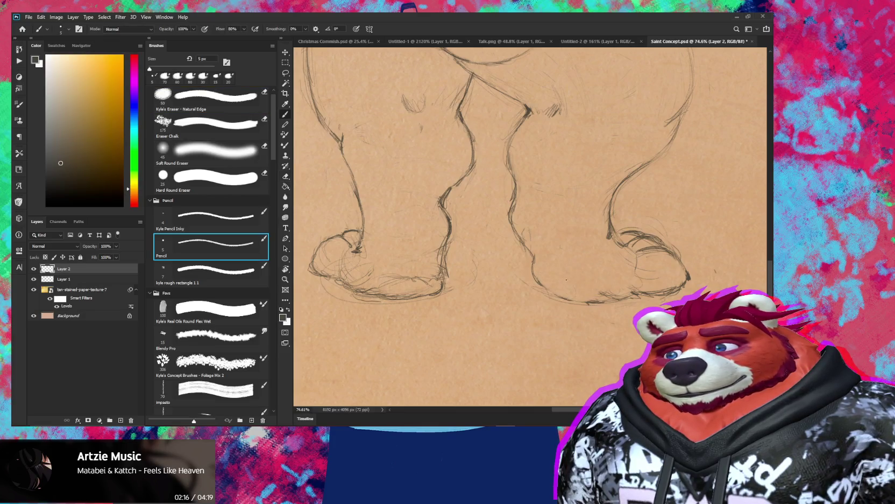
{"action": "left_click_drag", "start_coordinate": [689, 278], "coordinate": [535, 265]}
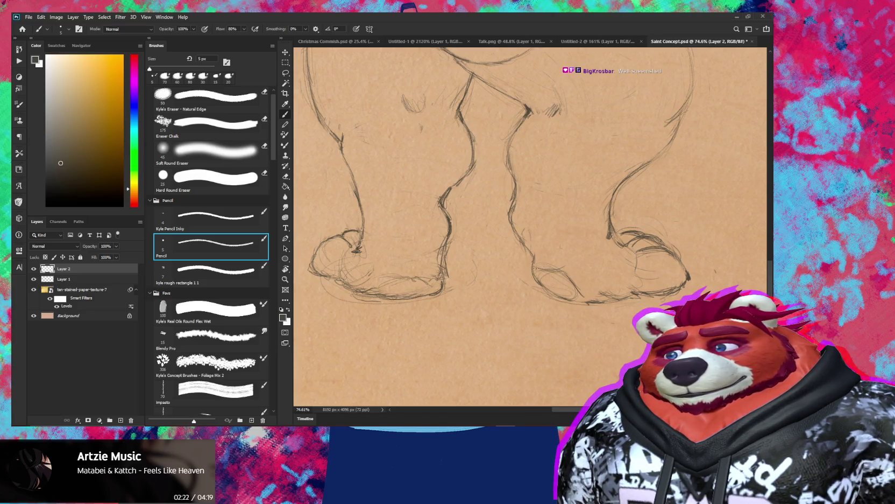
- Zoom out to view both bear sketches, then erase the end of the foot's bottom line
{"action": "key", "text": "z"}
{"action": "scroll", "coordinate": [624, 251], "scroll_direction": "down", "scroll_amount": 5}
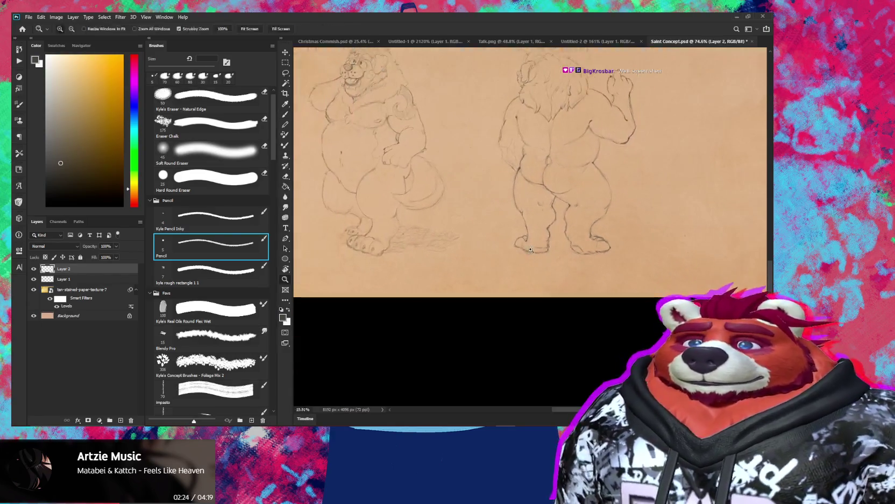
{"action": "scroll", "coordinate": [624, 250], "scroll_direction": "up", "scroll_amount": 3}
{"action": "scroll", "coordinate": [624, 250], "scroll_direction": "up", "scroll_amount": 2}
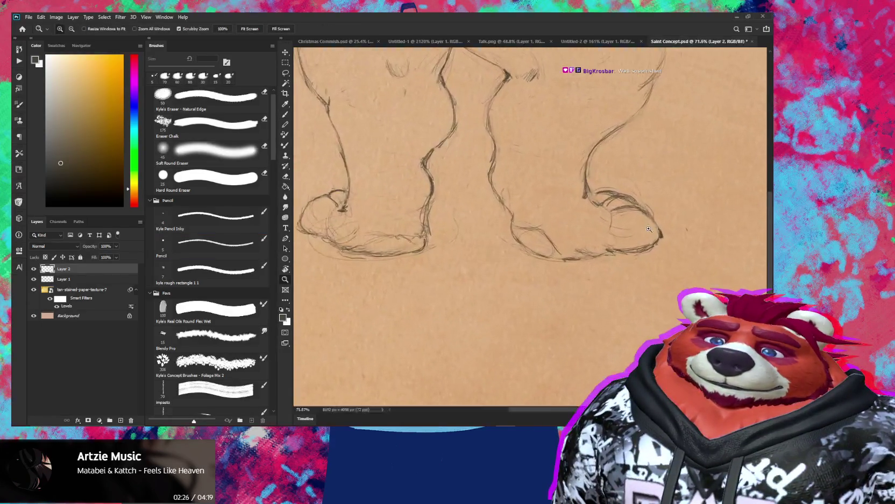
{"action": "key", "text": "b"}
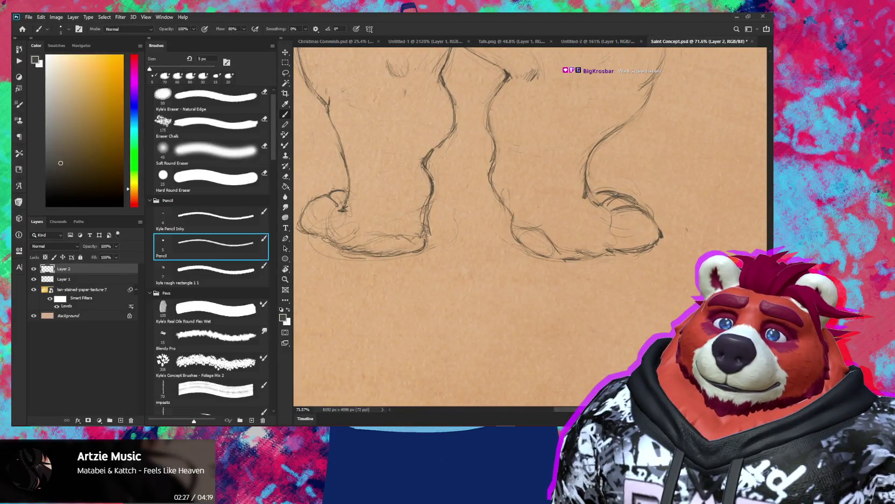
{"action": "key", "text": "e"}
{"action": "key", "text": "b"}
{"action": "key", "text": "e"}
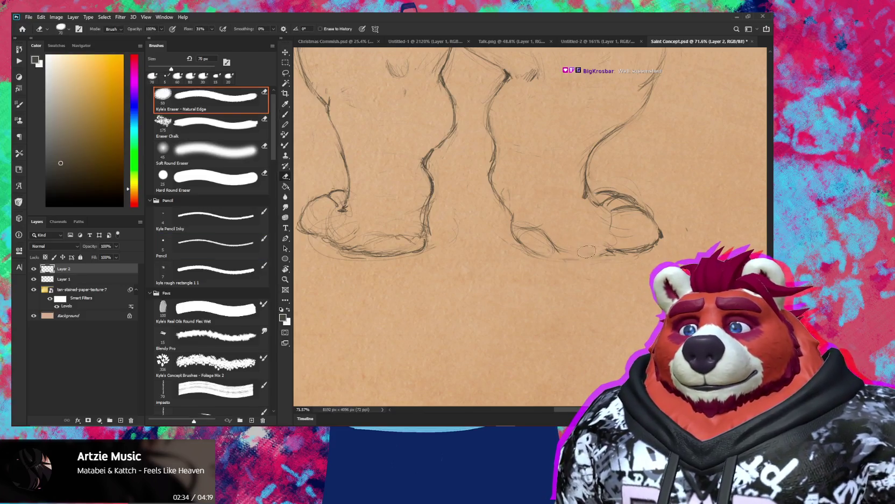
{"action": "key", "text": "b"}
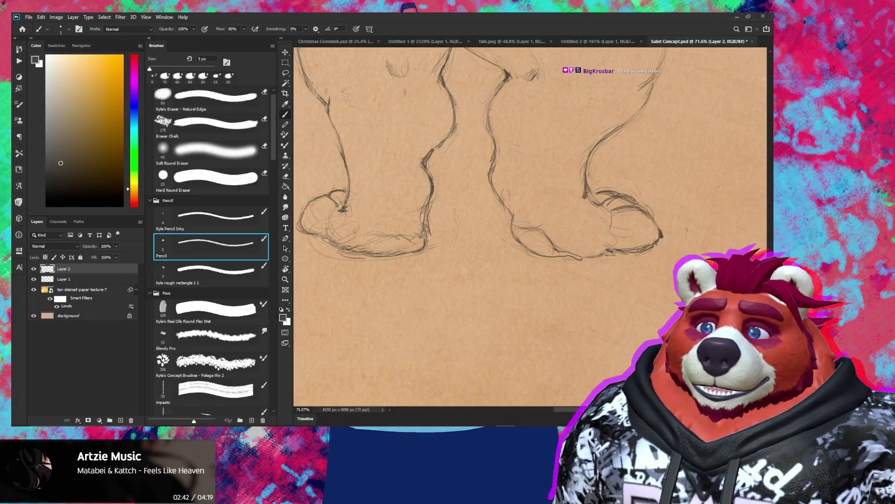
{"action": "key", "text": "e"}
{"action": "mouse_move", "coordinate": [578, 263]}
{"action": "left_mouse_down"}
{"action": "mouse_move", "coordinate": [570, 260]}
{"action": "mouse_move", "coordinate": [592, 241]}
{"action": "left_mouse_up"}
{"action": "key", "text": "b"}
- Fit the drawing in the window and lasso-select the back-view bear's right foot
{"action": "key", "text": "z"}
{"action": "key", "text": "e"}
{"action": "key", "text": "b"}
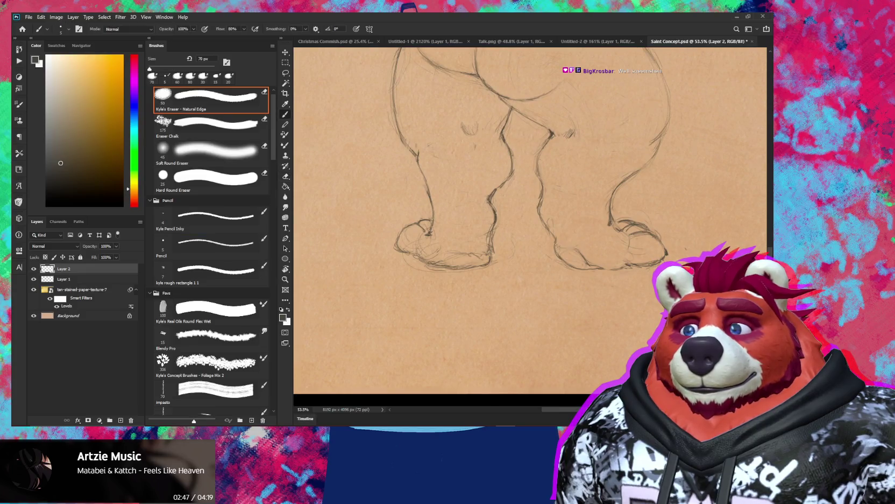
{"action": "key", "text": "ctrl+0"}
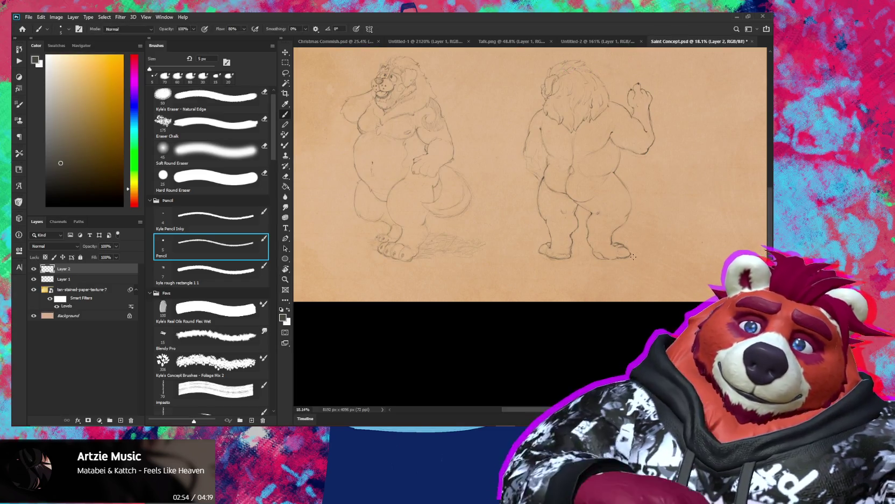
{"action": "scroll", "coordinate": [621, 261], "scroll_direction": "up", "scroll_amount": 5}
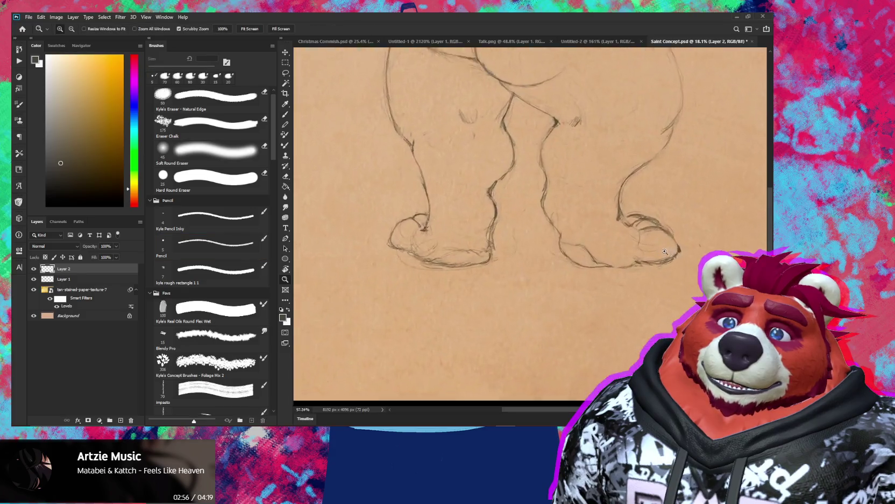
{"action": "key", "text": "l"}
{"action": "left_click_drag", "start_coordinate": [643, 261], "coordinate": [564, 220]}
- Skew the selected foot by raising its left side, apply it, and deselect
{"action": "key", "text": "ctrl+t"}
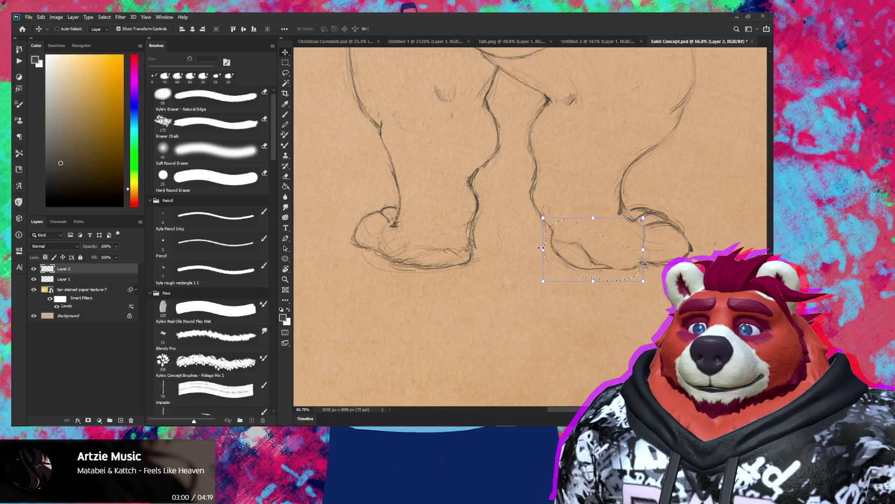
{"action": "left_click_drag", "start_coordinate": [543, 250], "coordinate": [543, 233]}
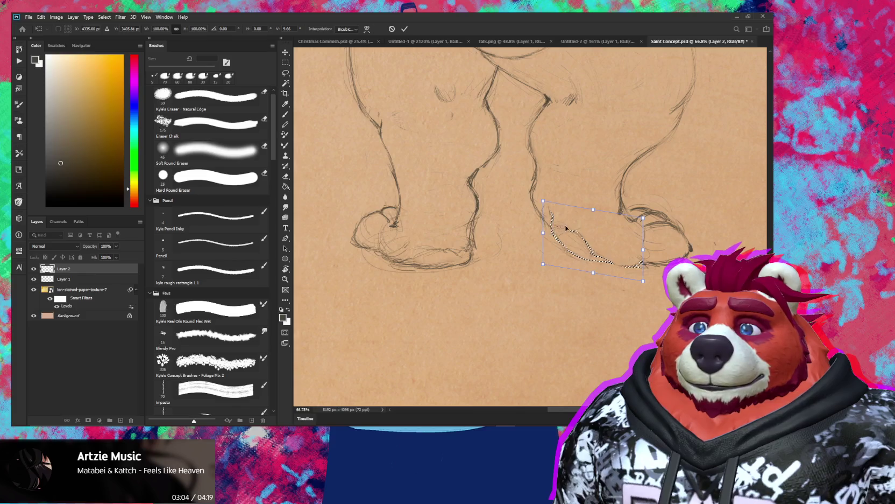
{"action": "key", "text": "Return"}
{"action": "key", "text": "ctrl+d"}
- Shrink the eraser to 5 px and add a short pencil stroke beside the leg outline
{"action": "key", "text": "e"}
{"action": "key", "text": "["}
{"action": "key", "text": "b"}
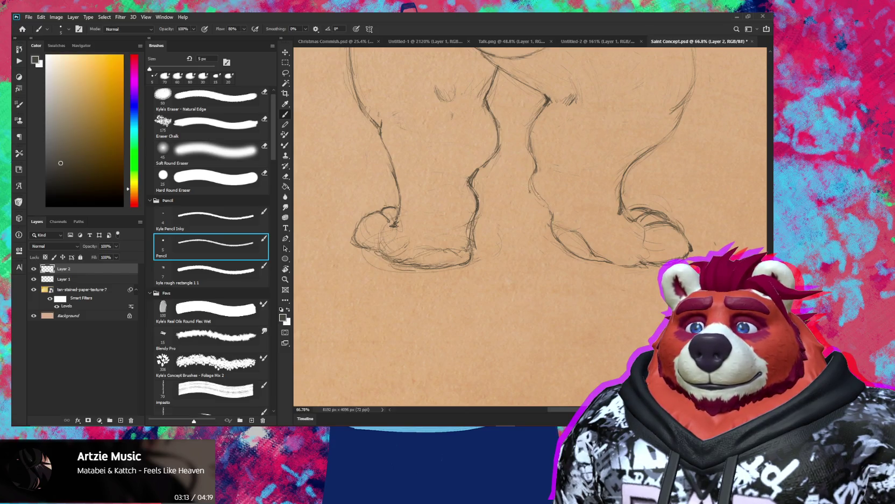
{"action": "left_click_drag", "start_coordinate": [533, 173], "coordinate": [540, 200]}
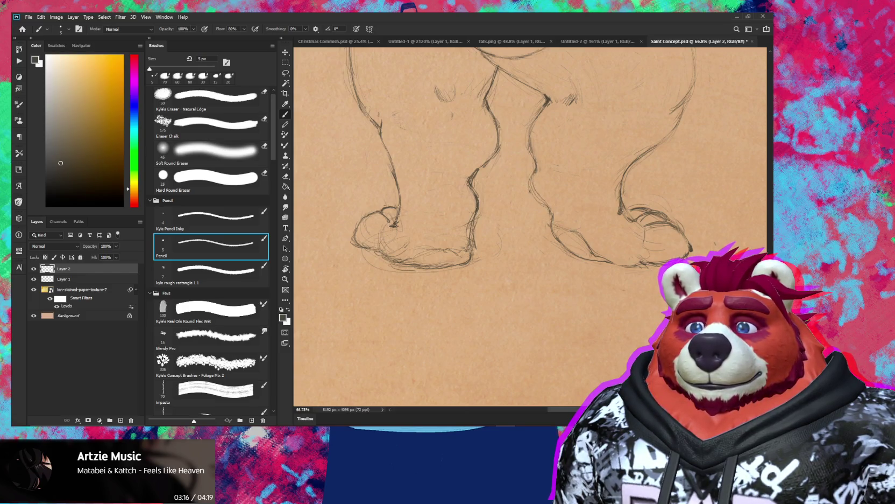
- Zoom in closer on the back-view bear's feet
{"action": "key", "text": "e"}
{"action": "scroll", "coordinate": [636, 226], "scroll_direction": "down", "scroll_amount": 5}
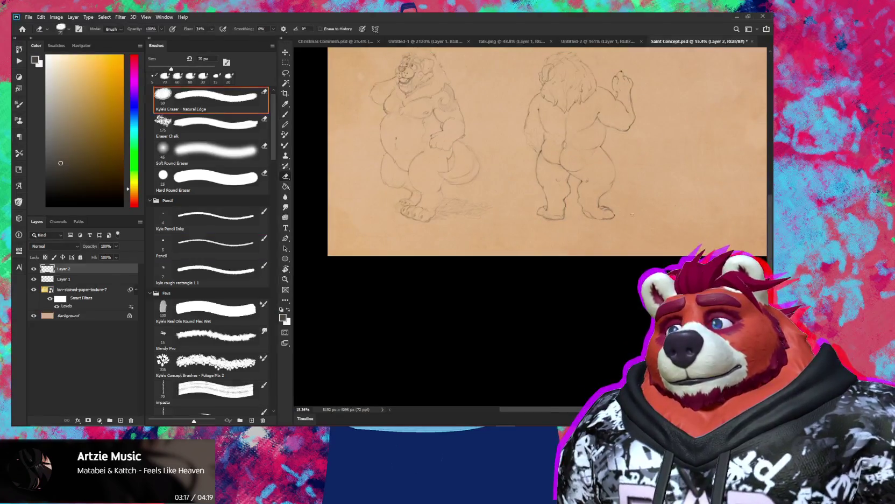
{"action": "key", "text": "z"}
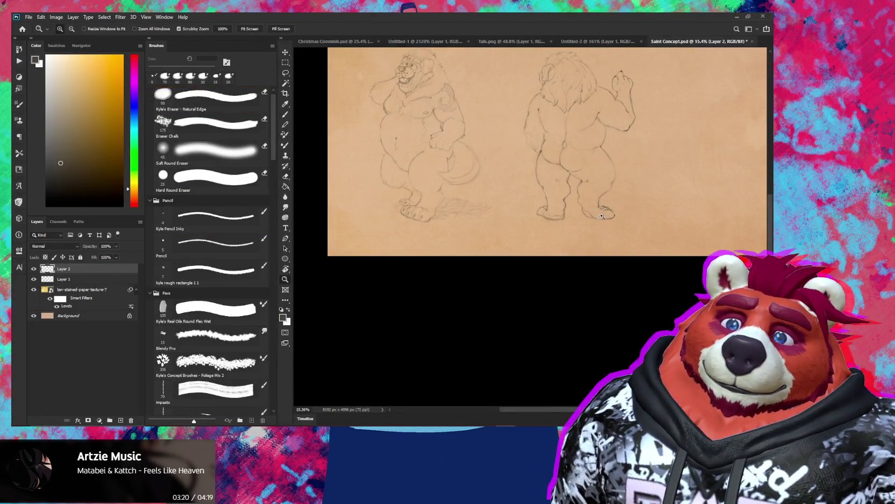
{"action": "left_click_drag", "start_coordinate": [636, 227], "coordinate": [652, 205]}
{"action": "key", "text": "b"}
{"action": "scroll", "coordinate": [591, 218], "scroll_direction": "up", "scroll_amount": 2}
{"action": "left_click", "coordinate": [211, 246]}
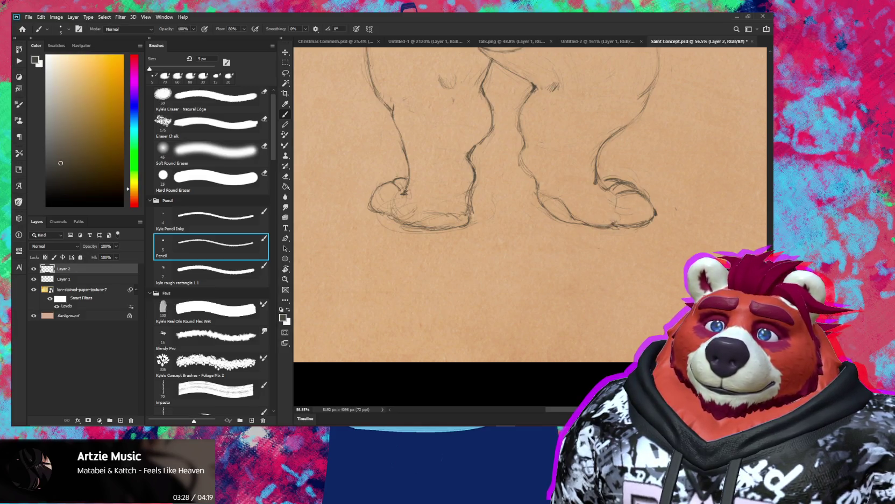
- Add a short pencil toe stroke on the right foot
{"action": "key", "text": "z"}
{"action": "scroll", "coordinate": [640, 226], "scroll_direction": "down", "scroll_amount": 5}
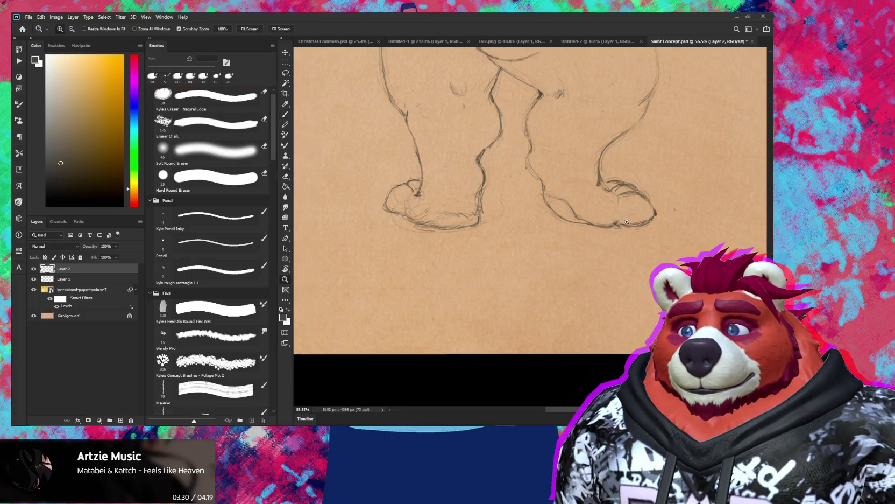
{"action": "scroll", "coordinate": [635, 215], "scroll_direction": "up", "scroll_amount": 3}
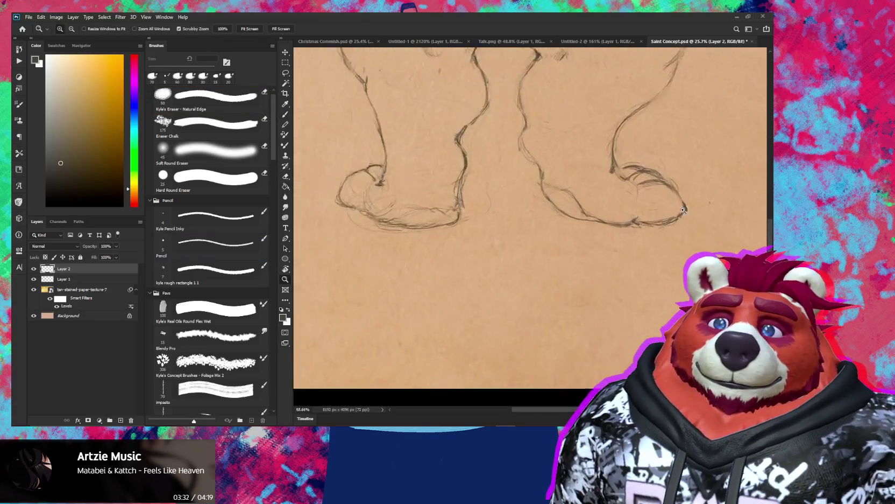
{"action": "scroll", "coordinate": [635, 215], "scroll_direction": "up", "scroll_amount": 2}
{"action": "key", "text": "b"}
{"action": "left_click_drag", "start_coordinate": [641, 163], "coordinate": [665, 156]}
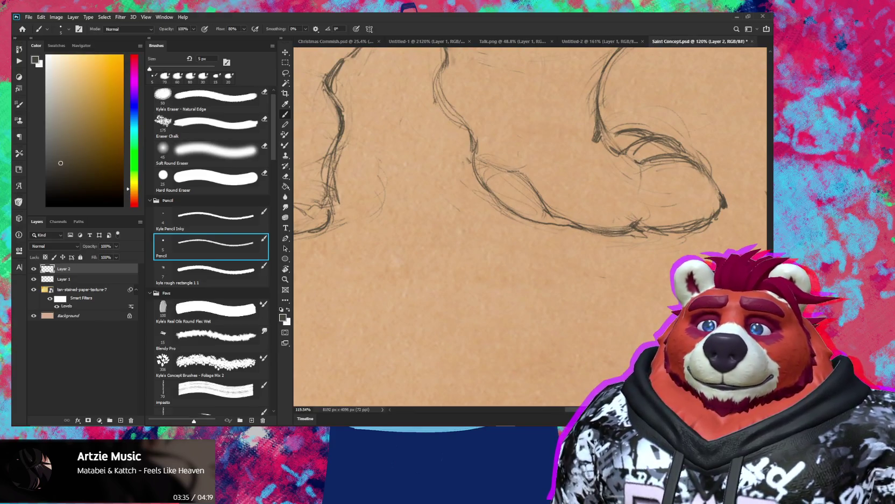
- Zoom out and tilt the canvas view for easier drawing
{"action": "key", "text": "z"}
{"action": "scroll", "coordinate": [641, 183], "scroll_direction": "down", "scroll_amount": 1}
{"action": "scroll", "coordinate": [641, 184], "scroll_direction": "down", "scroll_amount": 3}
{"action": "key", "text": "r"}
{"action": "mouse_move", "coordinate": [673, 230]}
{"action": "left_mouse_down"}
{"action": "mouse_move", "coordinate": [650, 267]}
{"action": "mouse_move", "coordinate": [655, 224]}
{"action": "left_mouse_up"}
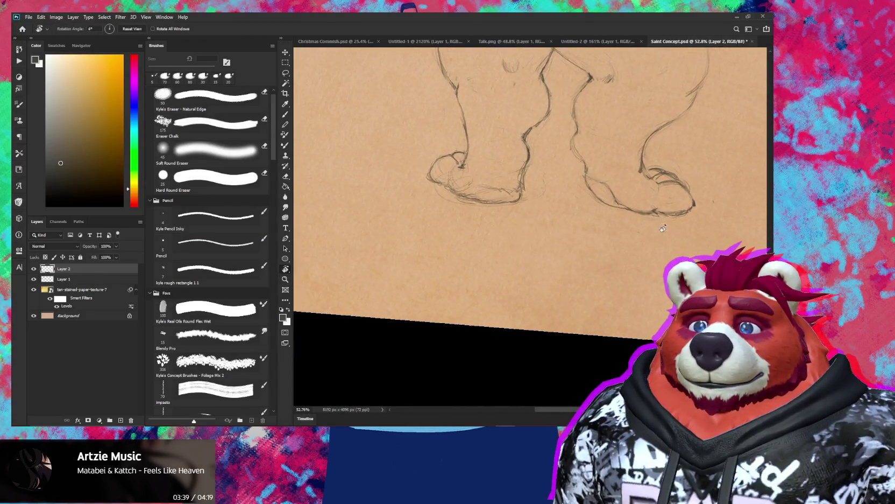
{"action": "scroll", "coordinate": [655, 224], "scroll_direction": "up", "scroll_amount": 3}
{"action": "scroll", "coordinate": [643, 247], "scroll_direction": "up", "scroll_amount": 3}
{"action": "scroll", "coordinate": [640, 269], "scroll_direction": "up", "scroll_amount": 3}
{"action": "scroll", "coordinate": [645, 285], "scroll_direction": "up", "scroll_amount": 3}
{"action": "scroll", "coordinate": [656, 301], "scroll_direction": "up", "scroll_amount": 3}
{"action": "scroll", "coordinate": [656, 302], "scroll_direction": "up", "scroll_amount": 1}
- Erase a small mark near the raised arm and save the sketch PSD
{"action": "key", "text": "e"}
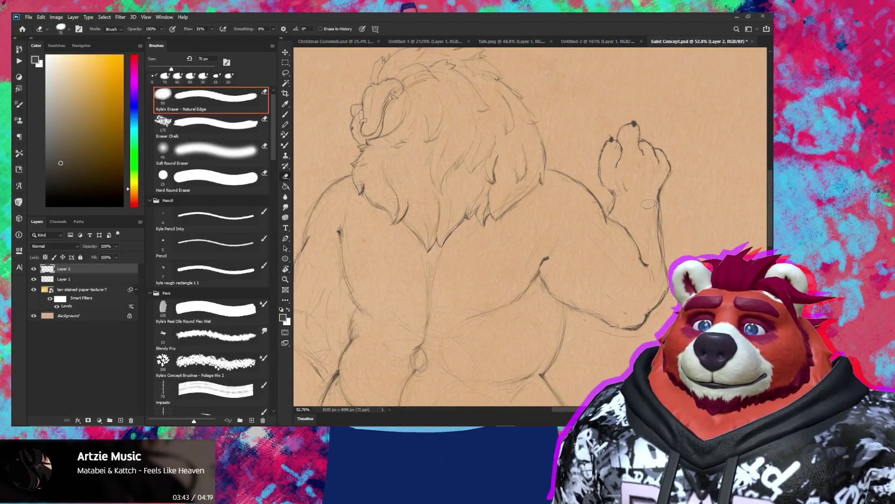
{"action": "left_click_drag", "start_coordinate": [647, 234], "coordinate": [657, 220]}
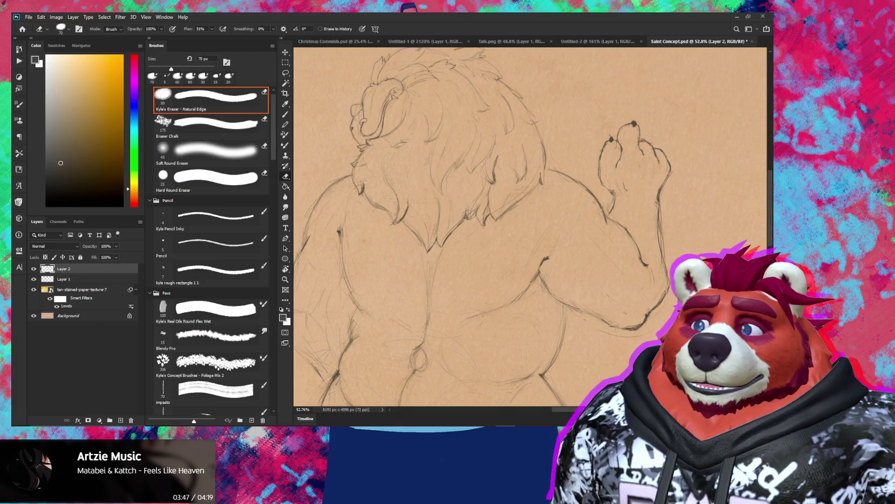
{"action": "key", "text": "ctrl+s"}
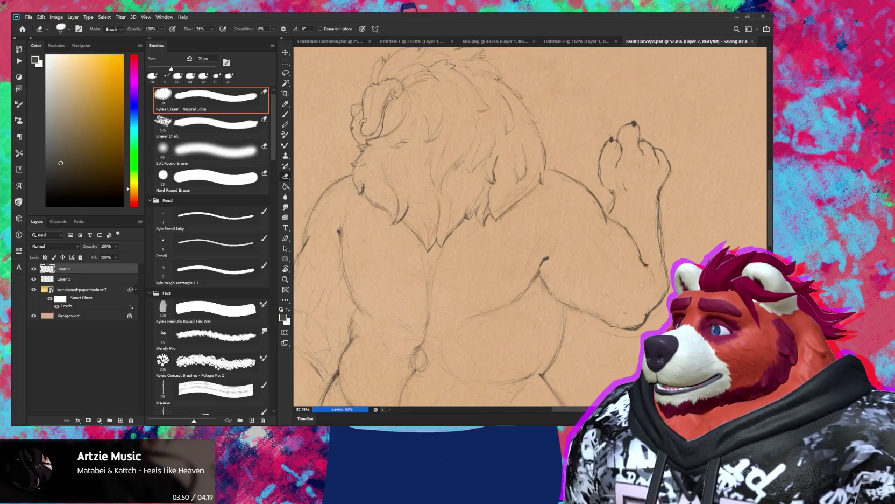